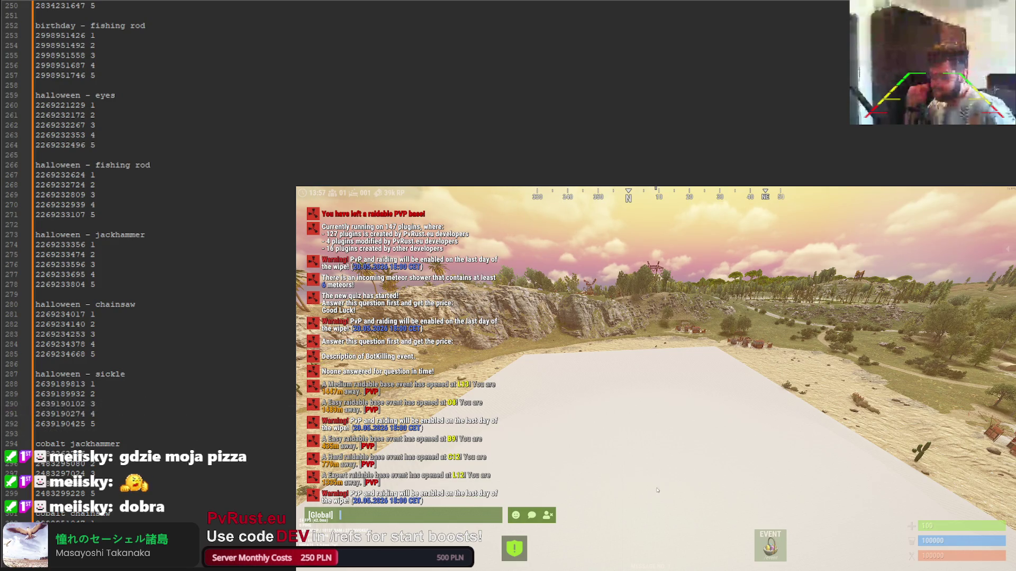
Scroll the ID list up to its first entries: frogboots, gloves, jack, chainsaw, sickle, syringe
{"action": "key", "text": "Escape"}
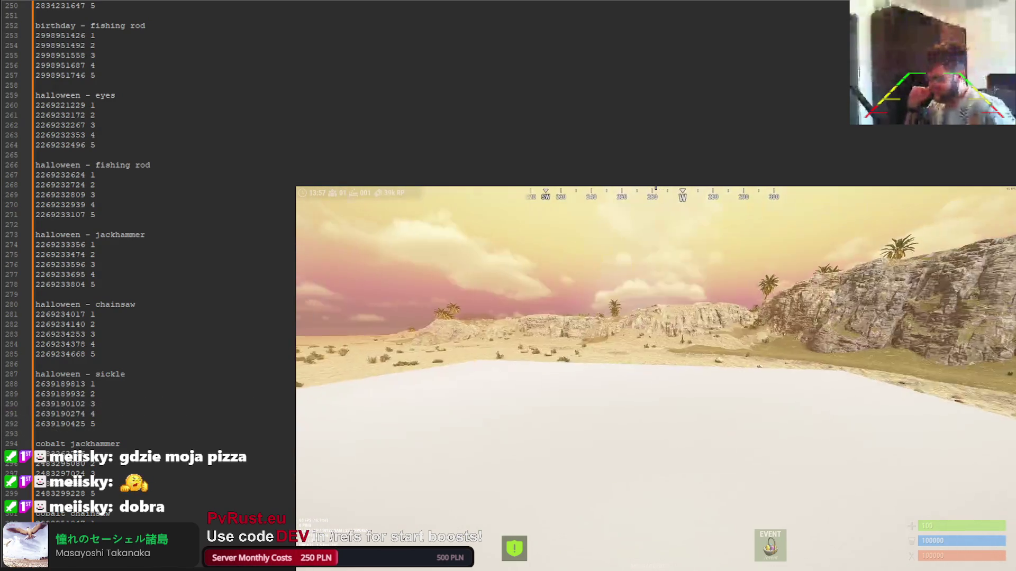
{"action": "key", "text": "Return"}
{"action": "scroll", "coordinate": [256, 367], "scroll_direction": "up", "scroll_amount": 14}
{"action": "scroll", "coordinate": [260, 369], "scroll_direction": "up", "scroll_amount": 20}
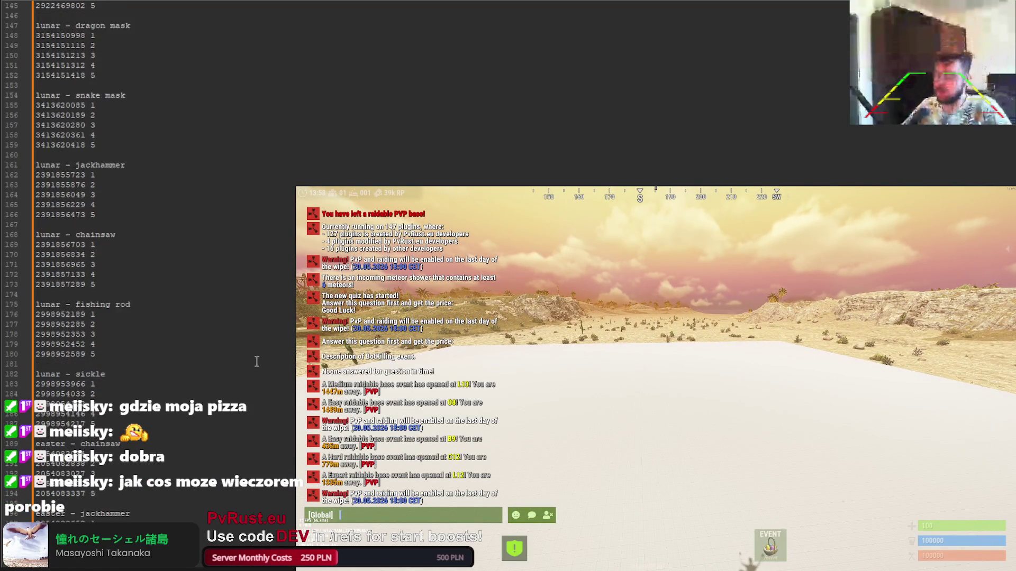
{"action": "scroll", "coordinate": [254, 359], "scroll_direction": "up", "scroll_amount": 20}
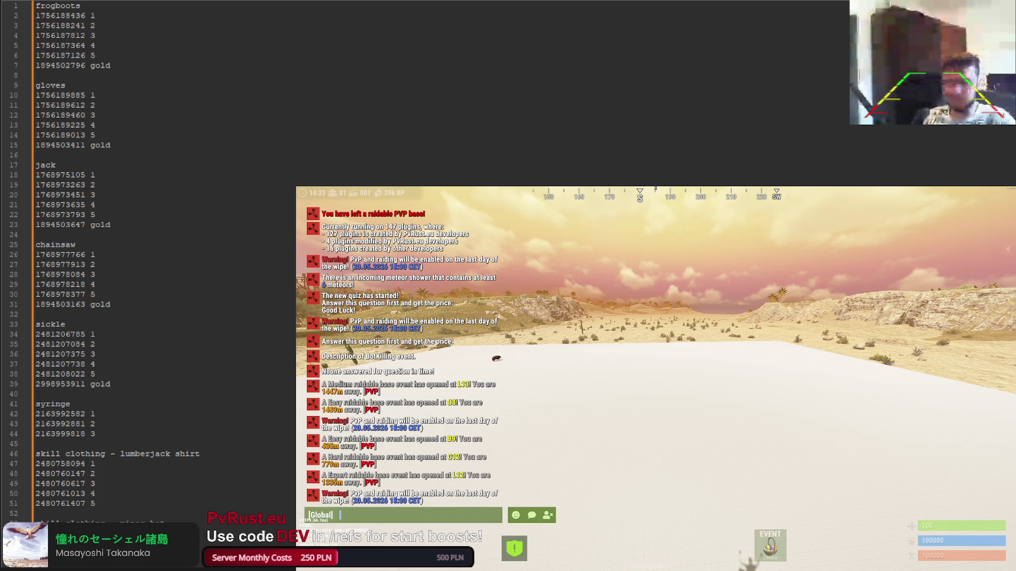
{"action": "key", "text": "alt+Tab"}
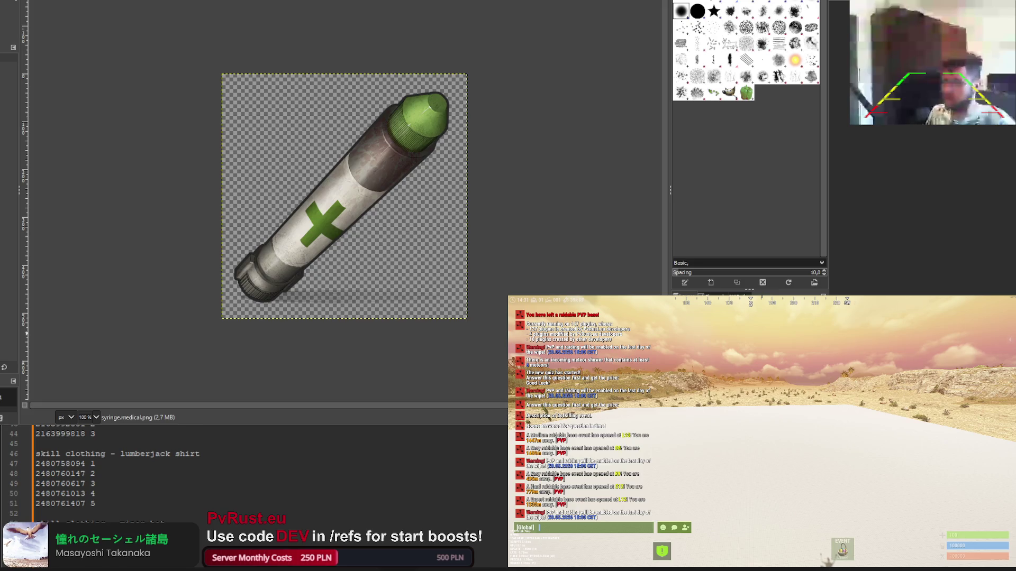
On the five-star syringe image, erase the middle grey stars from the row
{"action": "key", "text": "ctrl+Tab"}
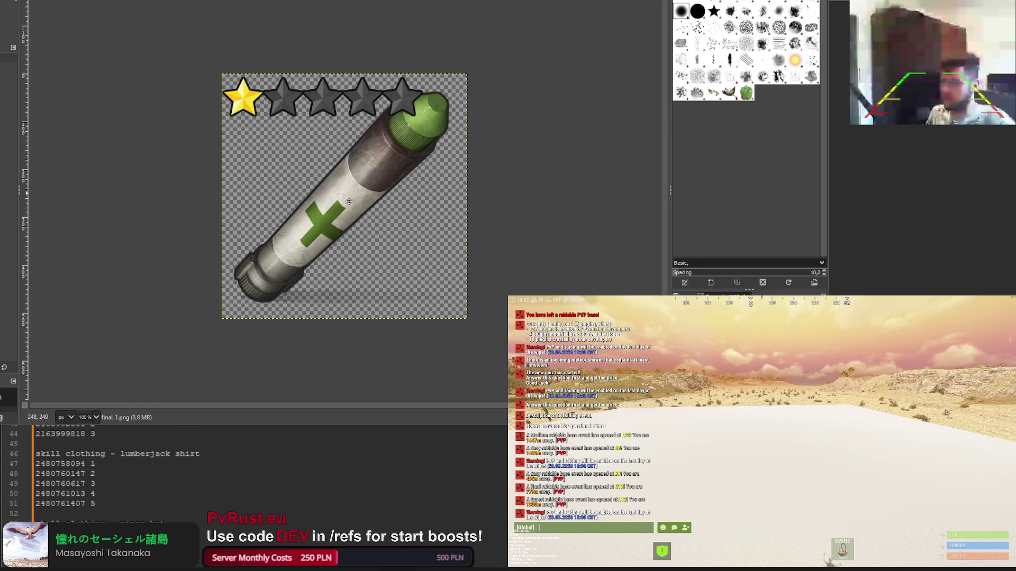
{"action": "scroll", "coordinate": [342, 122], "scroll_direction": "up", "scroll_amount": 5}
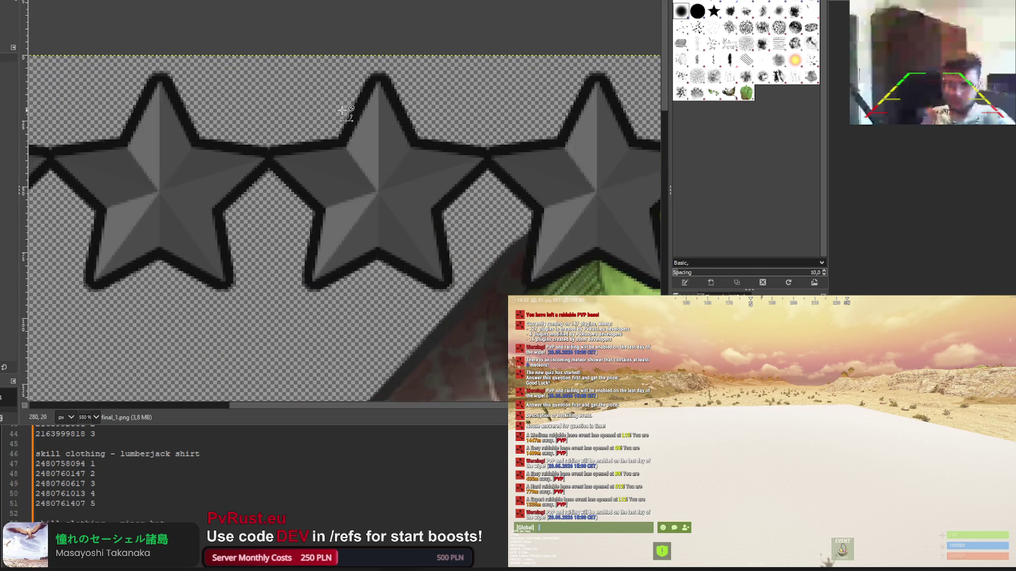
{"action": "scroll", "coordinate": [325, 123], "scroll_direction": "down", "scroll_amount": 5}
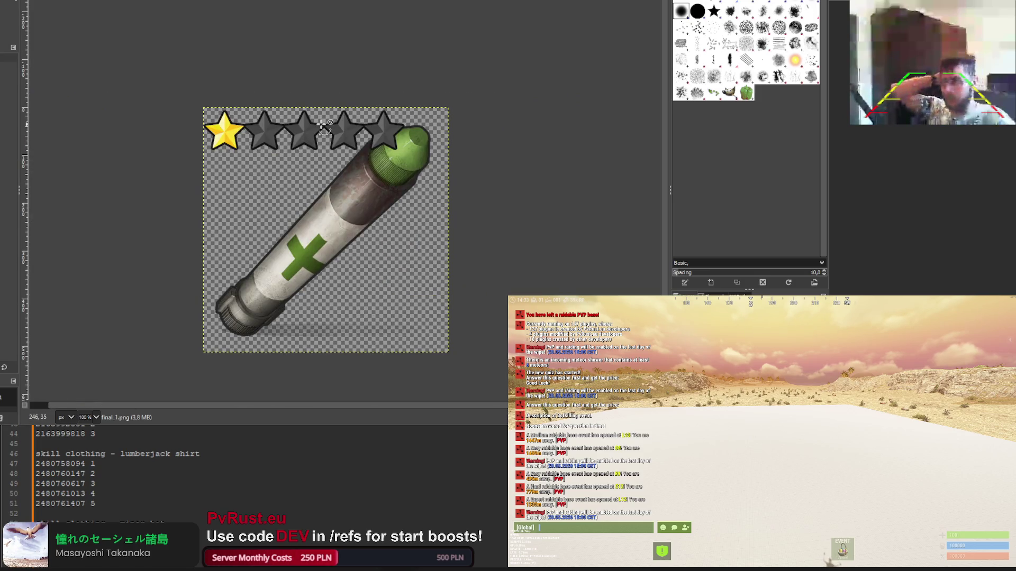
{"action": "scroll", "coordinate": [323, 124], "scroll_direction": "up", "scroll_amount": 3}
{"action": "key", "text": "o"}
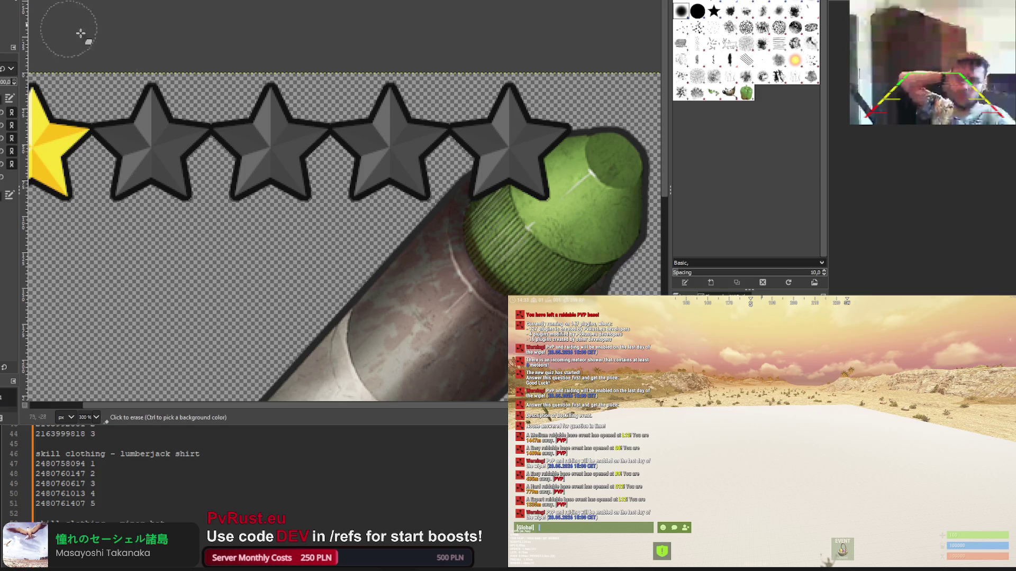
{"action": "scroll", "coordinate": [356, 145], "scroll_direction": "up", "scroll_amount": 4}
{"action": "key", "text": "shift+e"}
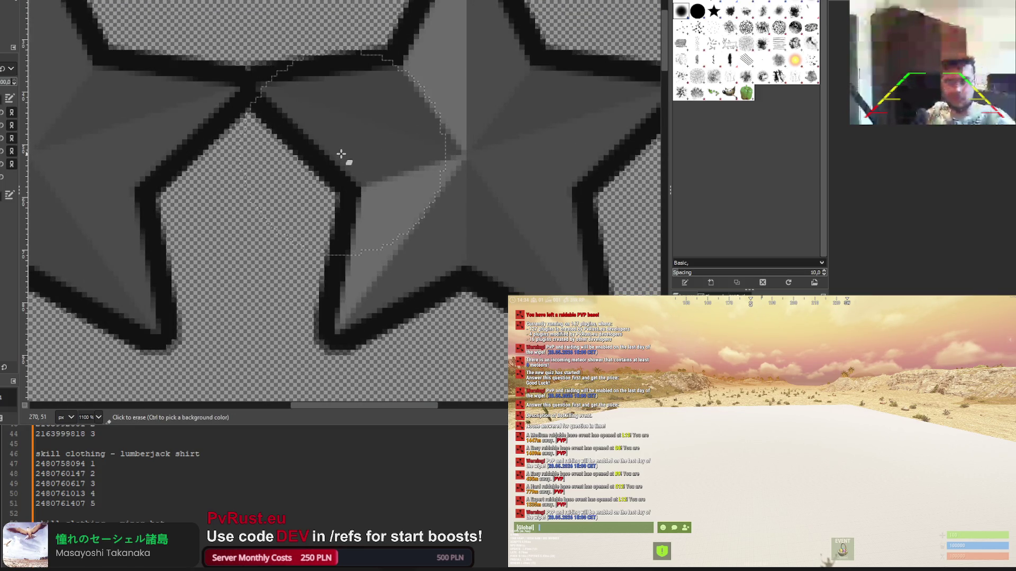
{"action": "scroll", "coordinate": [341, 154], "scroll_direction": "down", "scroll_amount": 5}
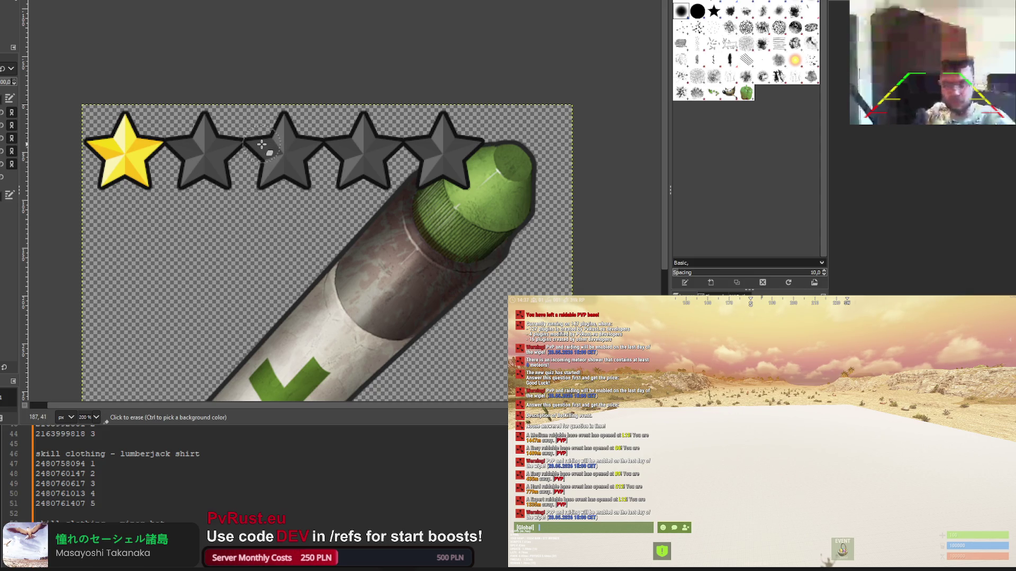
{"action": "mouse_move", "coordinate": [301, 121]}
{"action": "left_mouse_down"}
{"action": "mouse_move", "coordinate": [283, 130]}
{"action": "mouse_move", "coordinate": [293, 107]}
{"action": "mouse_move", "coordinate": [271, 154]}
{"action": "mouse_move", "coordinate": [275, 175]}
{"action": "mouse_move", "coordinate": [305, 177]}
{"action": "mouse_move", "coordinate": [325, 154]}
{"action": "mouse_move", "coordinate": [381, 183]}
{"action": "mouse_move", "coordinate": [358, 190]}
{"action": "left_mouse_up"}
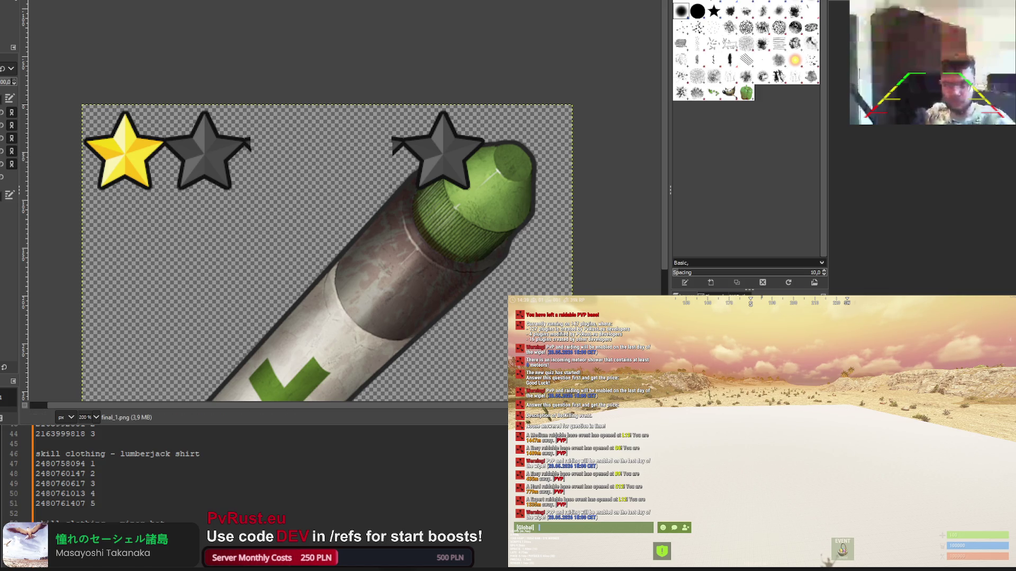
Cut the last star above the green cap and paste it beside the grey star
{"action": "key", "text": "m"}
{"action": "mouse_move", "coordinate": [377, 97]}
{"action": "left_mouse_down"}
{"action": "mouse_move", "coordinate": [526, 210]}
{"action": "mouse_move", "coordinate": [495, 185]}
{"action": "left_mouse_up"}
{"action": "key", "text": "ctrl+z"}
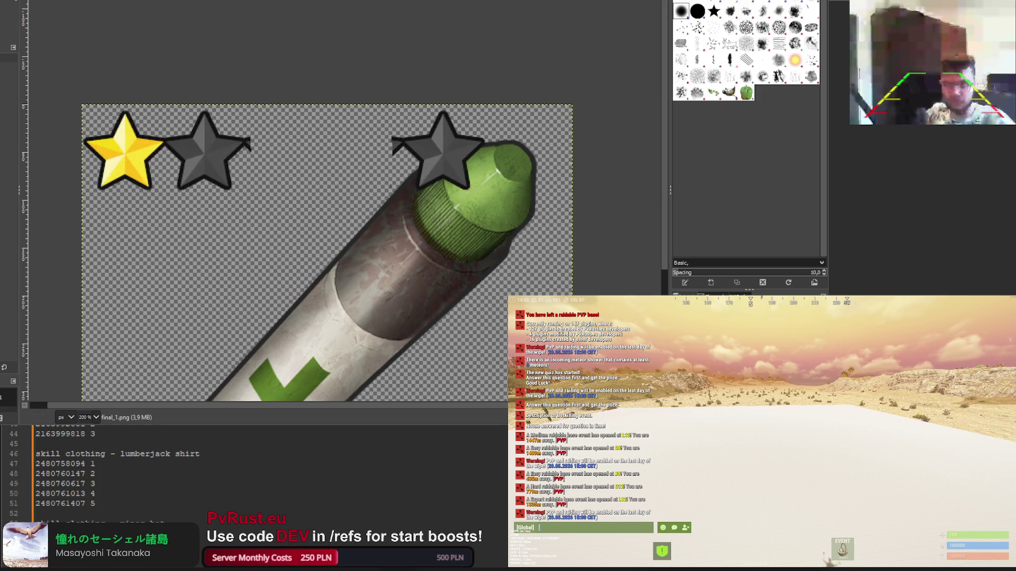
{"action": "key", "text": "r"}
{"action": "left_click_drag", "start_coordinate": [175, 1], "coordinate": [539, 216]}
{"action": "left_click_drag", "start_coordinate": [189, 1], "coordinate": [507, 199]}
{"action": "left_click_drag", "start_coordinate": [367, 100], "coordinate": [521, 217]}
{"action": "key", "text": "ctrl+x"}
{"action": "key", "text": "ctrl+v"}
{"action": "mouse_move", "coordinate": [439, 155]}
{"action": "left_mouse_down"}
{"action": "mouse_move", "coordinate": [273, 159]}
{"action": "mouse_move", "coordinate": [292, 156]}
{"action": "left_mouse_up"}
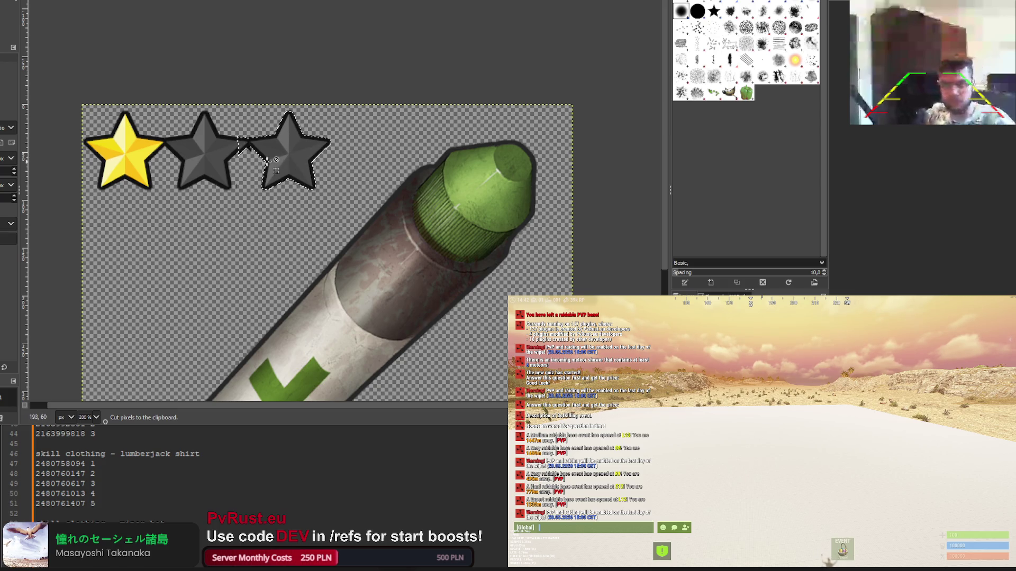
Nudge the pasted star left so it sits in line with the other stars
{"action": "scroll", "coordinate": [267, 162], "scroll_direction": "up", "scroll_amount": 5}
{"action": "scroll", "coordinate": [348, 130], "scroll_direction": "down", "scroll_amount": 1}
{"action": "mouse_move", "coordinate": [348, 129]}
{"action": "left_mouse_down"}
{"action": "mouse_move", "coordinate": [328, 148]}
{"action": "mouse_move", "coordinate": [314, 131]}
{"action": "mouse_move", "coordinate": [326, 132]}
{"action": "left_mouse_up"}
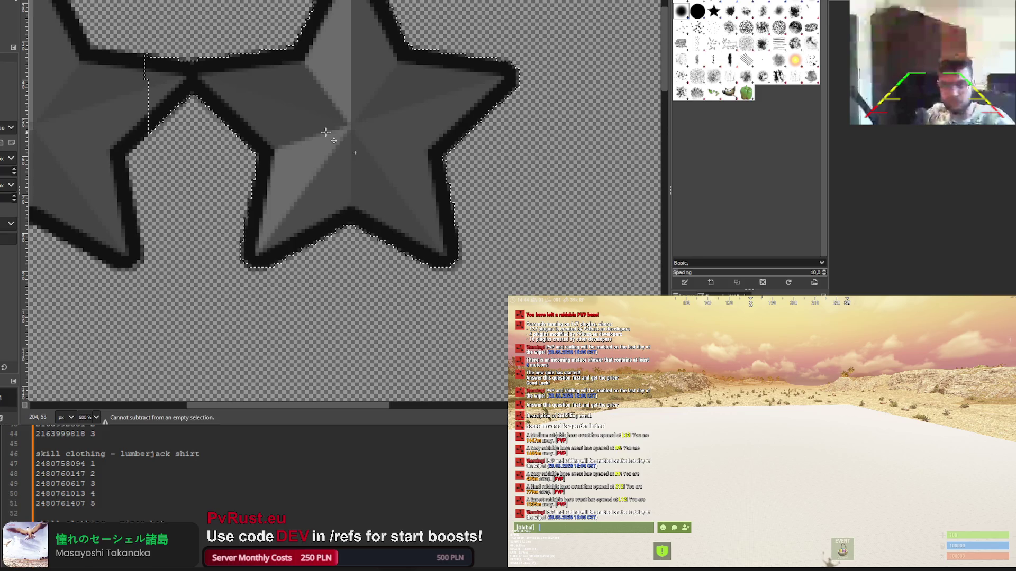
{"action": "key", "text": "Left"}
{"action": "key", "text": "Left"}
{"action": "key", "text": "Left"}
{"action": "mouse_move", "coordinate": [329, 119]}
{"action": "left_mouse_down"}
{"action": "mouse_move", "coordinate": [351, 118]}
{"action": "mouse_move", "coordinate": [329, 118]}
{"action": "left_mouse_up"}
{"action": "scroll", "coordinate": [329, 118], "scroll_direction": "down", "scroll_amount": 5}
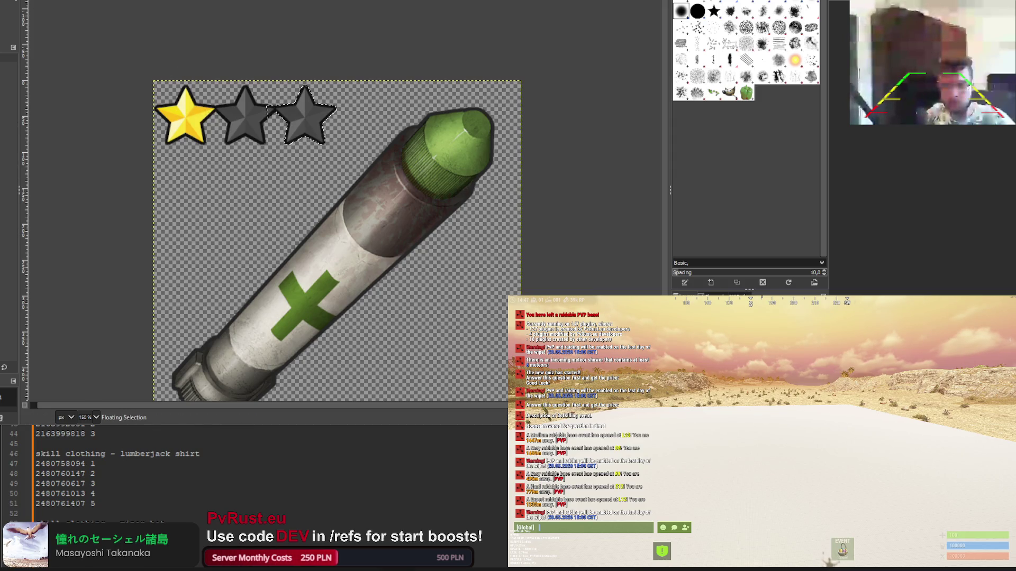
{"action": "scroll", "coordinate": [253, 206], "scroll_direction": "down", "scroll_amount": 1}
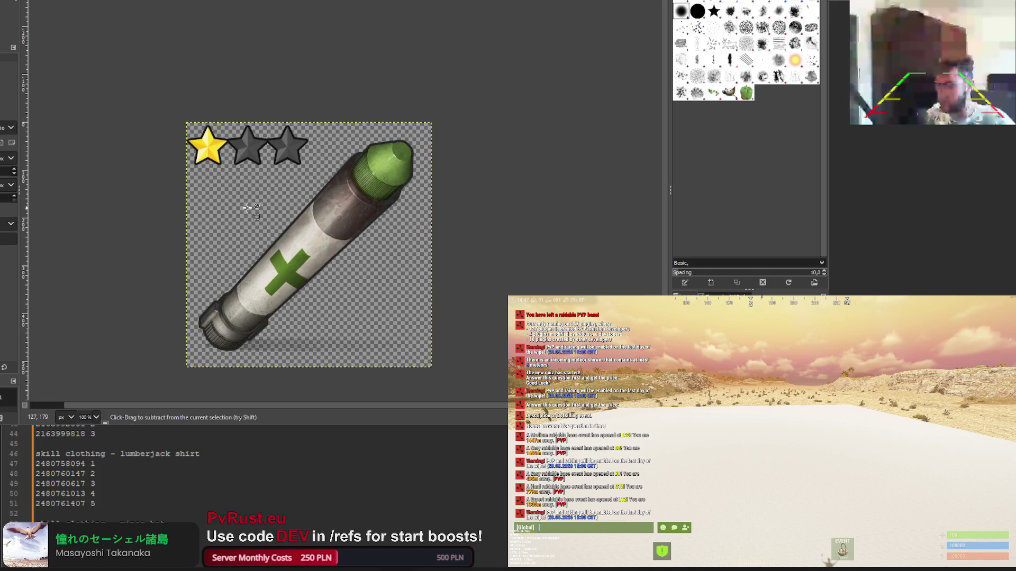
{"action": "scroll", "coordinate": [249, 153], "scroll_direction": "up", "scroll_amount": 3}
{"action": "scroll", "coordinate": [247, 153], "scroll_direction": "down", "scroll_amount": 3}
{"action": "scroll", "coordinate": [247, 153], "scroll_direction": "down", "scroll_amount": 1}
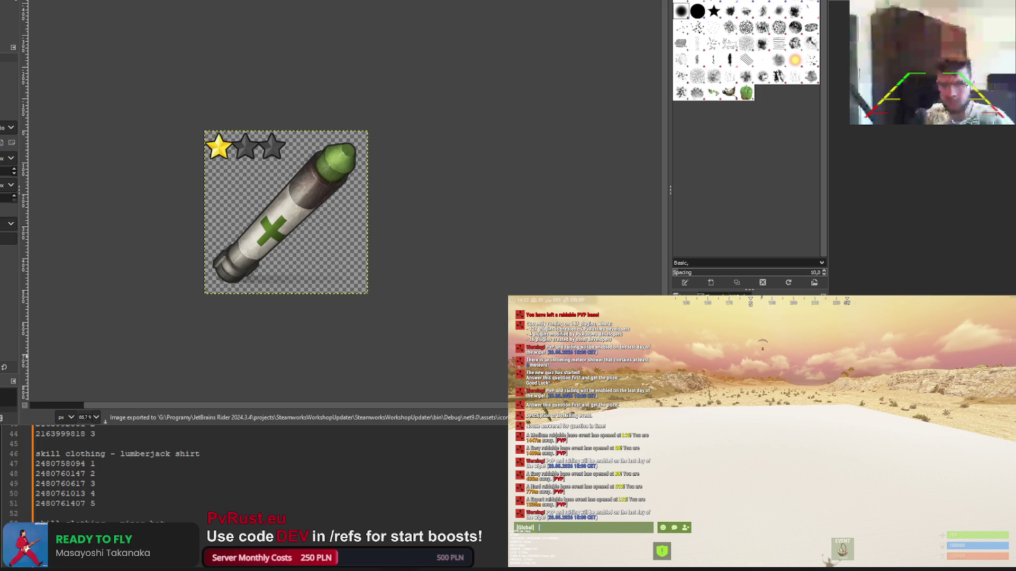
{"action": "key", "text": "ctrl+z"}
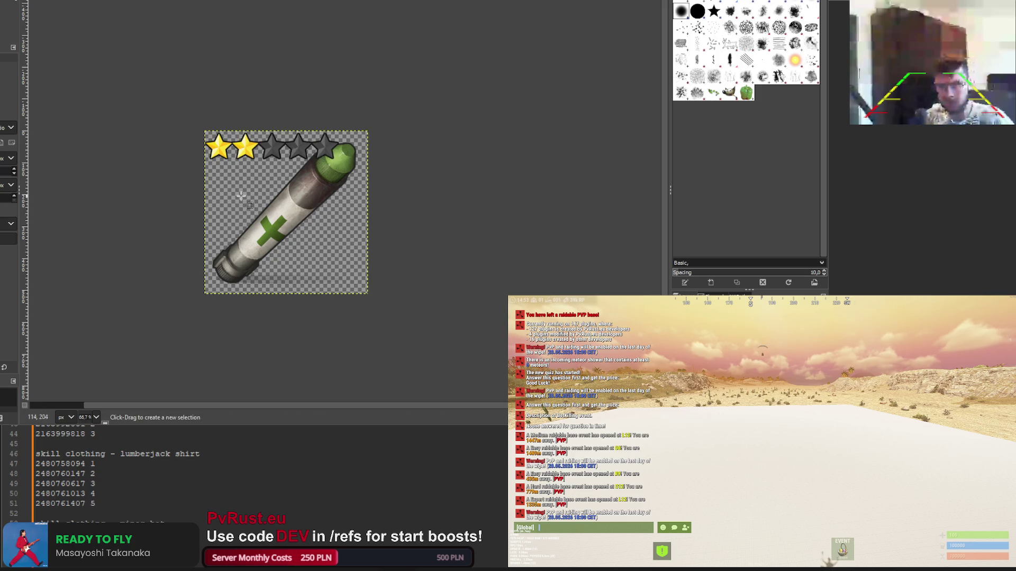
Erase the fourth and fifth stars and export the two-gold-star icon as final_2.png
{"action": "key", "text": "shift+e"}
{"action": "scroll", "coordinate": [285, 144], "scroll_direction": "up", "scroll_amount": 3, "text": "ctrl"}
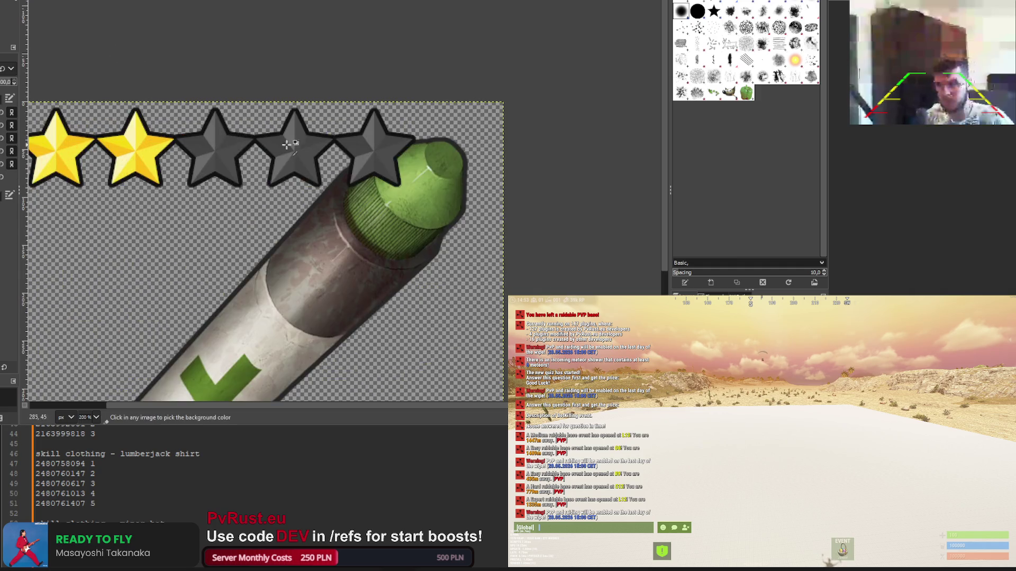
{"action": "left_click_drag", "start_coordinate": [264, 132], "coordinate": [371, 218]}
{"action": "left_click_drag", "start_coordinate": [405, 140], "coordinate": [405, 183]}
{"action": "key", "text": "1"}
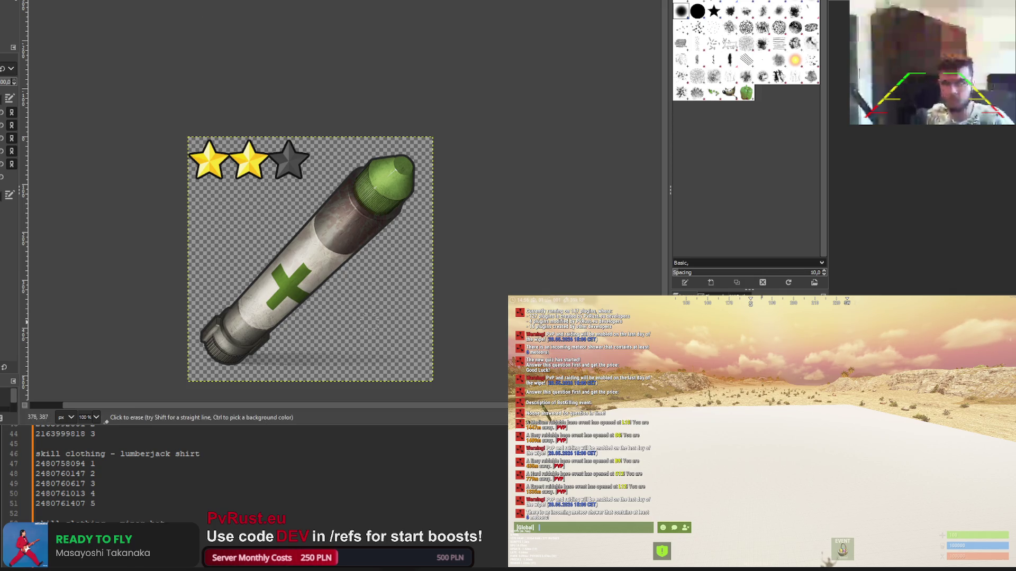
{"action": "key", "text": "ctrl+e"}
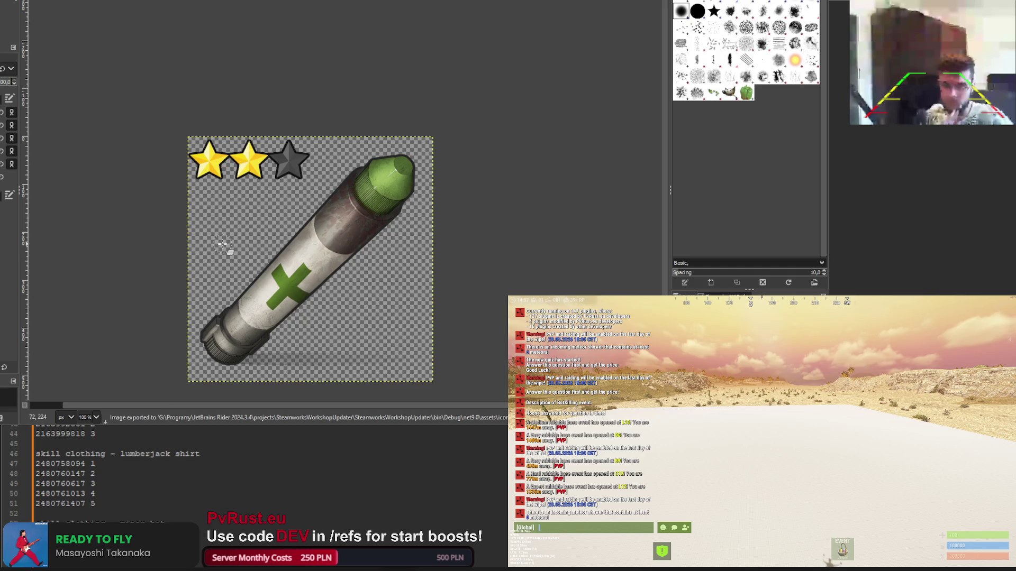
Restore the five-gold-star version and erase its fourth star
{"action": "key", "text": "ctrl+z"}
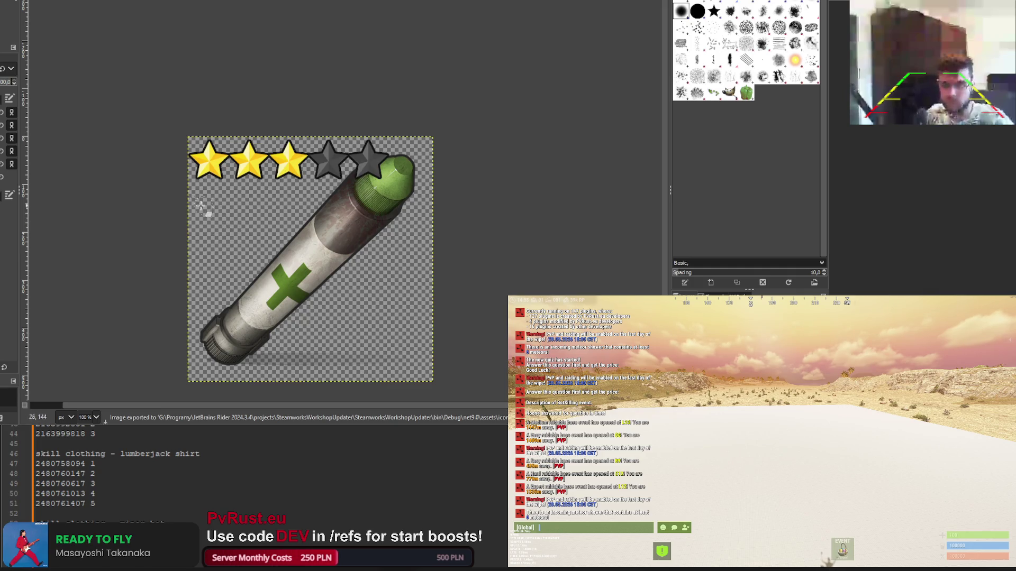
{"action": "key", "text": "ctrl+y"}
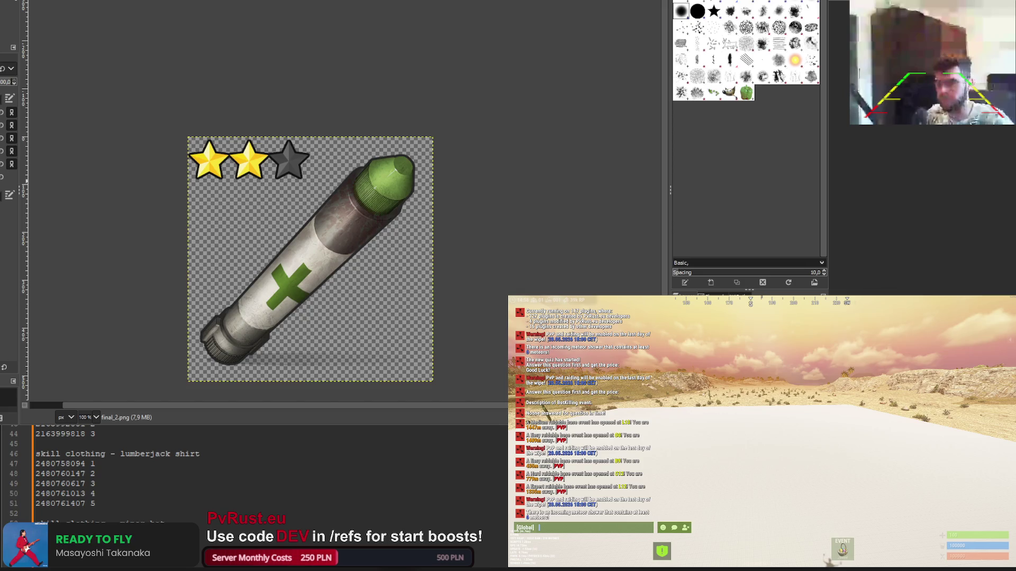
{"action": "key", "text": "ctrl+z"}
{"action": "scroll", "coordinate": [267, 209], "scroll_direction": "up", "scroll_amount": 3}
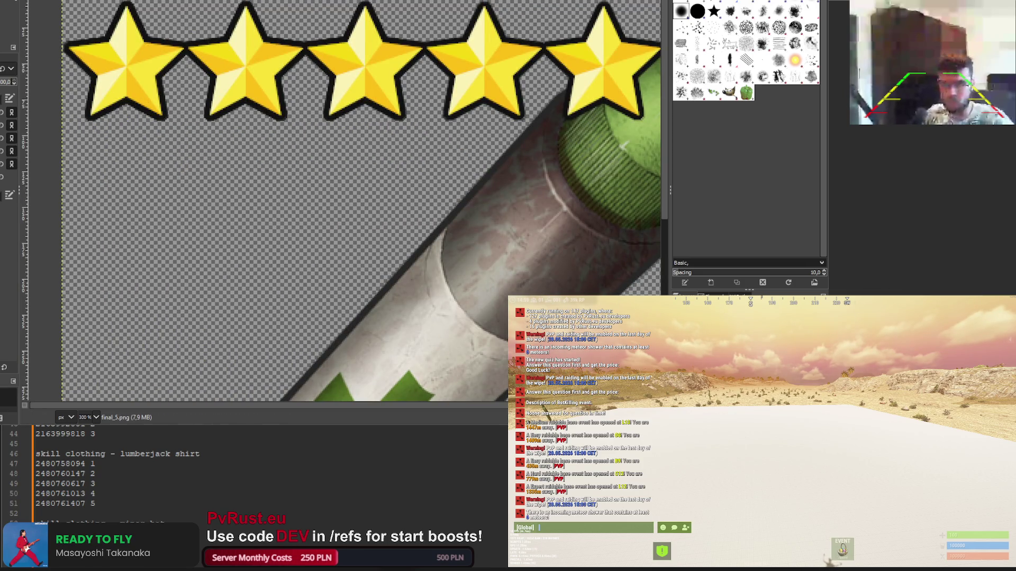
{"action": "mouse_move", "coordinate": [483, 24]}
{"action": "left_mouse_down"}
{"action": "mouse_move", "coordinate": [468, 63]}
{"action": "mouse_move", "coordinate": [436, 8]}
{"action": "mouse_move", "coordinate": [378, 31]}
{"action": "mouse_move", "coordinate": [370, 59]}
{"action": "mouse_move", "coordinate": [339, 90]}
{"action": "mouse_move", "coordinate": [350, 56]}
{"action": "left_mouse_up"}
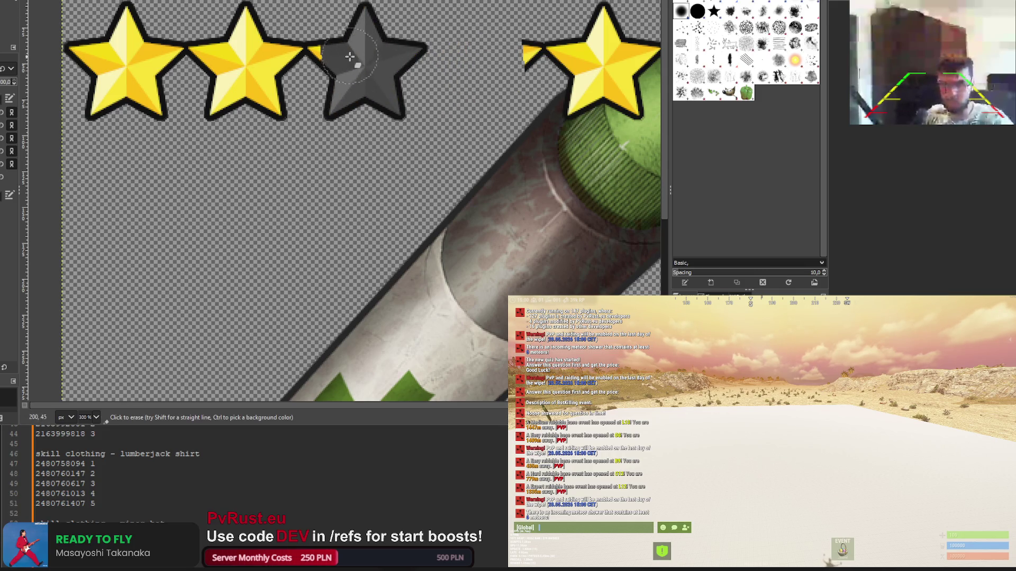
{"action": "key", "text": "2"}
Cut a gold star, paste it over the grey third star and anchor it
{"action": "key", "text": "r"}
{"action": "left_click_drag", "start_coordinate": [432, 30], "coordinate": [545, 110]}
{"action": "key", "text": "ctrl+x"}
{"action": "key", "text": "ctrl+v"}
{"action": "mouse_move", "coordinate": [317, 81]}
{"action": "left_mouse_down"}
{"action": "mouse_move", "coordinate": [355, 79]}
{"action": "mouse_move", "coordinate": [430, 133]}
{"action": "left_mouse_up"}
{"action": "key", "text": "4"}
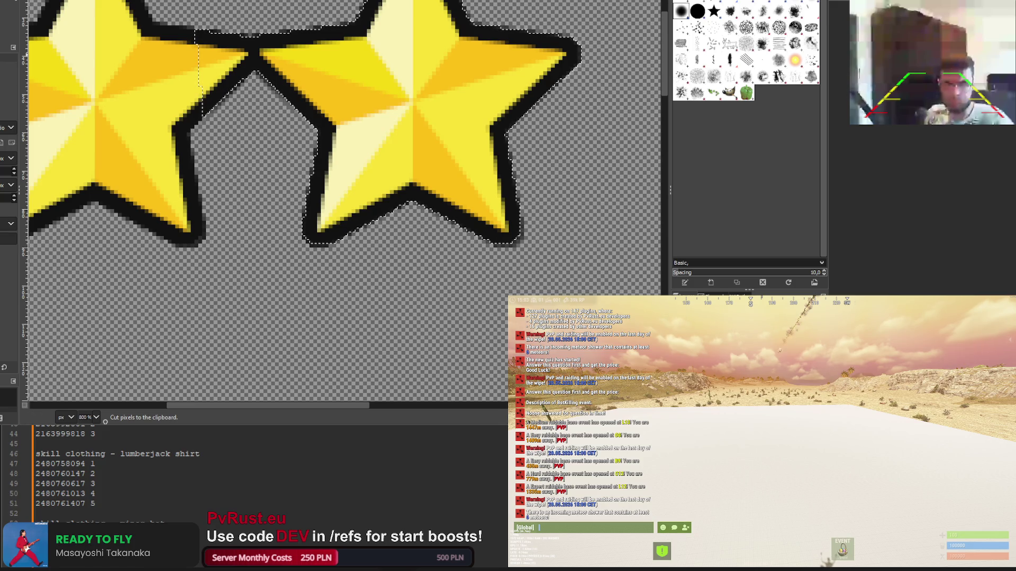
{"action": "left_click", "coordinate": [218, 137]}
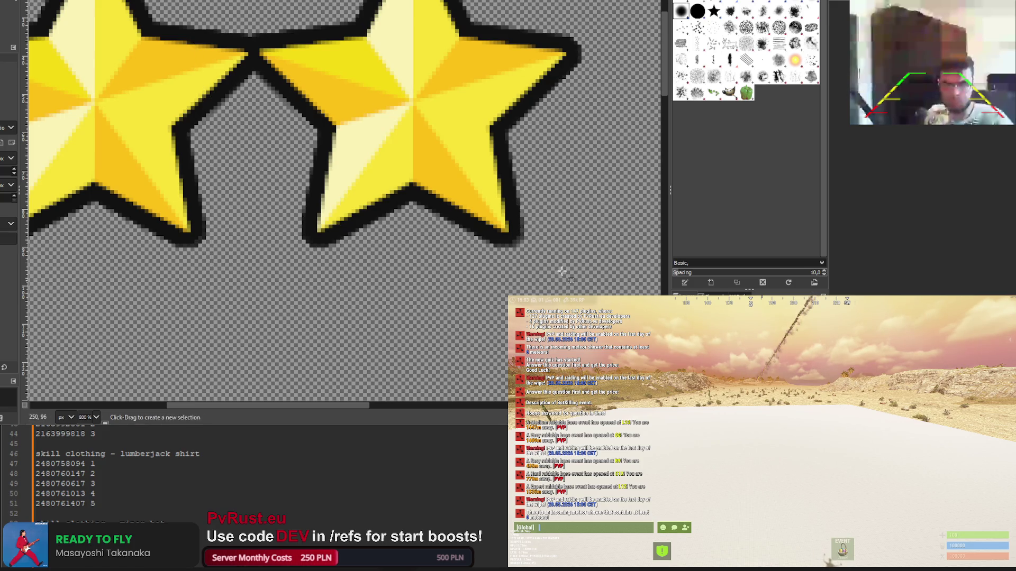
{"action": "key", "text": "2"}
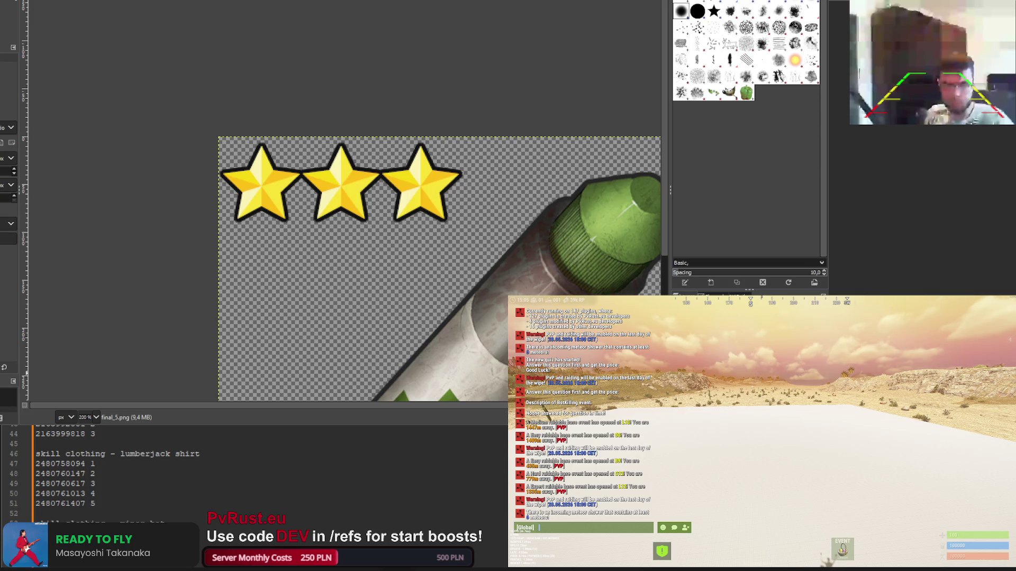
{"action": "key", "text": "1"}
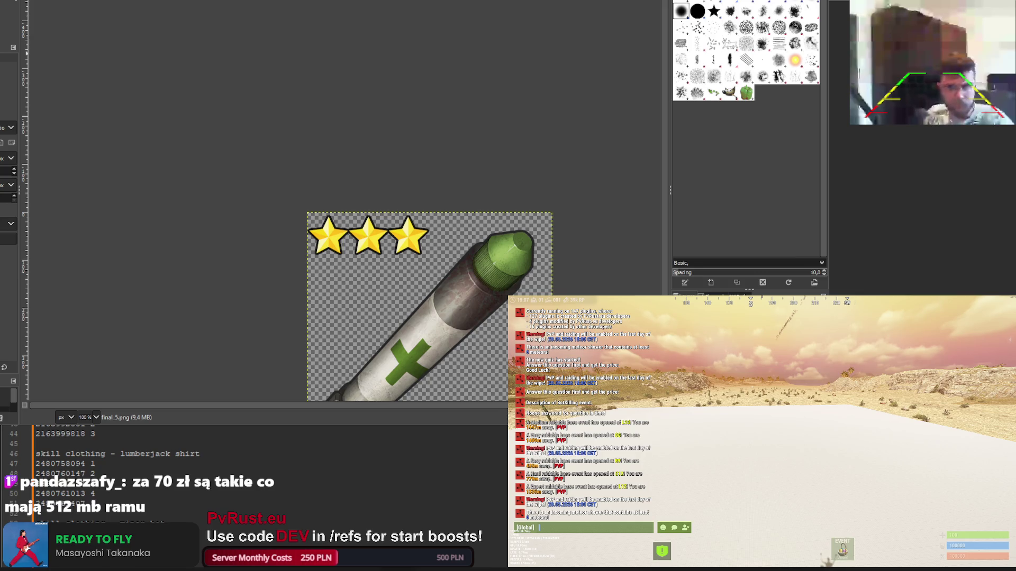
Overwrite the export with three gold stars, then undo until the third star is grey again
{"action": "key", "text": "ctrl+e"}
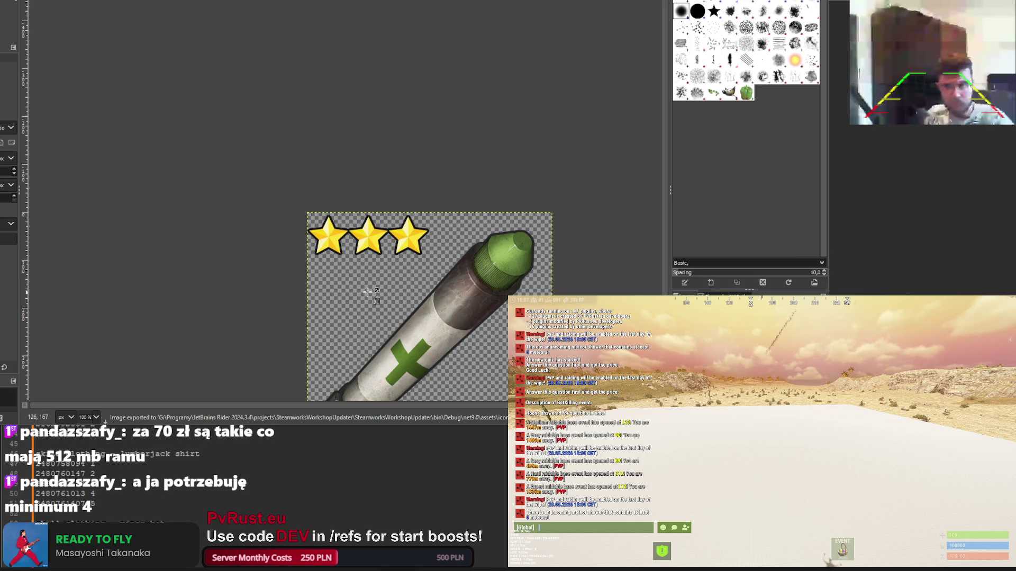
{"action": "key", "text": "ctrl+z"}
{"action": "key", "text": "ctrl+z"}
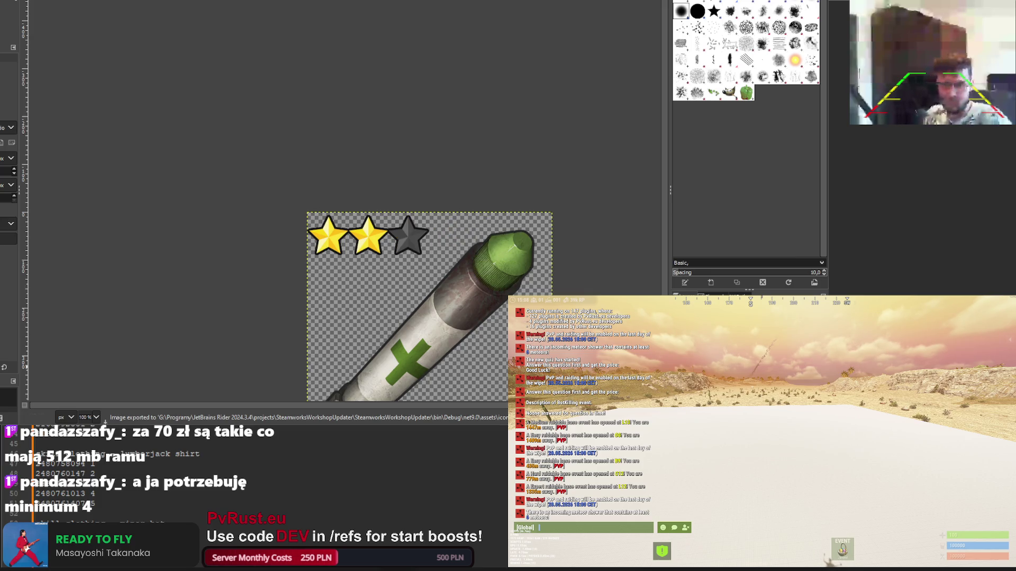
{"action": "key", "text": "ctrl+z"}
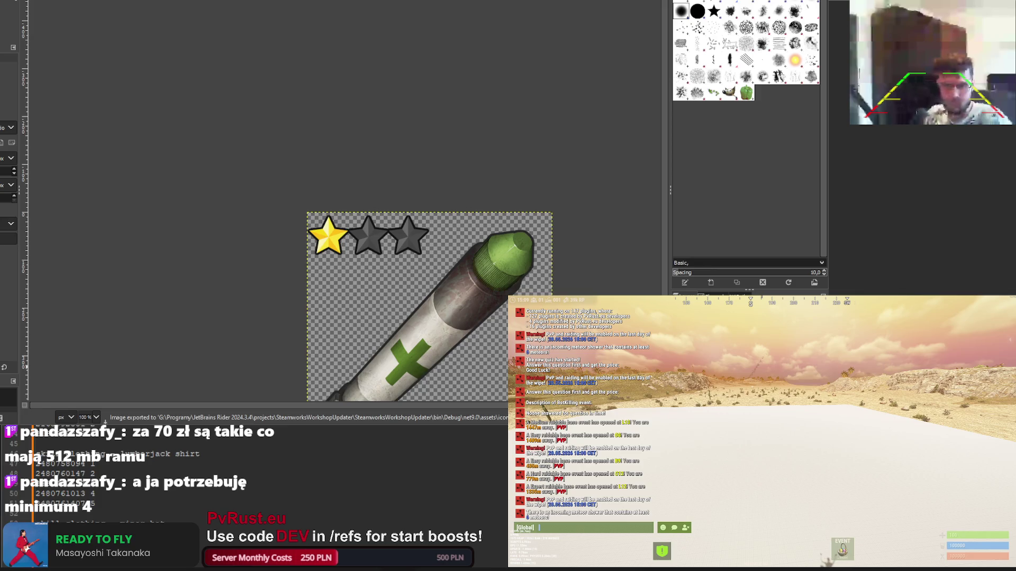
{"action": "key", "text": "ctrl+y"}
{"action": "key", "text": "ctrl+z"}
{"action": "key", "text": "ctrl+y"}
{"action": "key", "text": "ctrl+z"}
Redo so the syringe icon shows two gold stars and one grey star
{"action": "key", "text": "ctrl+y"}
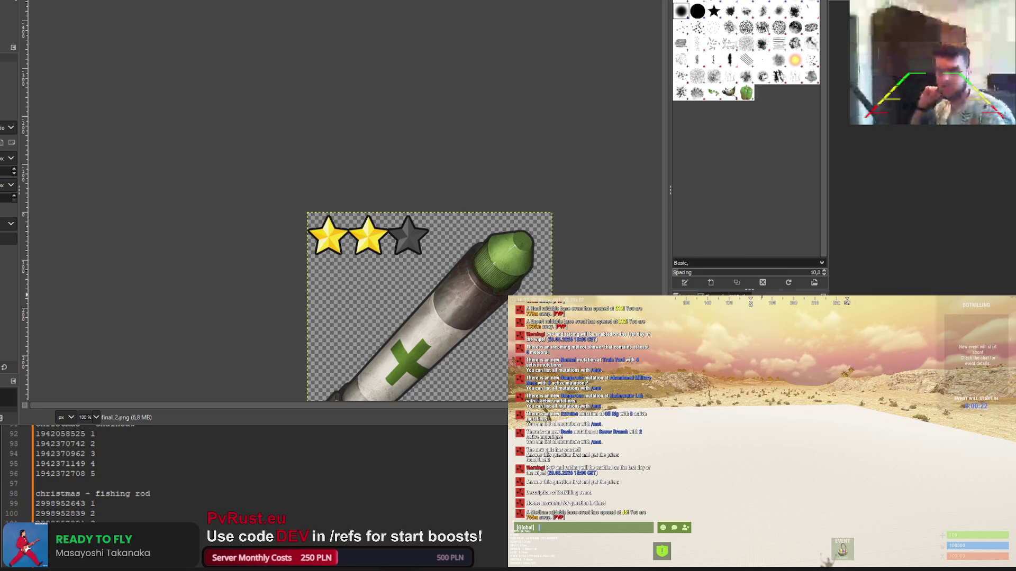
{"action": "scroll", "coordinate": [84, 474], "scroll_direction": "up", "scroll_amount": 4}
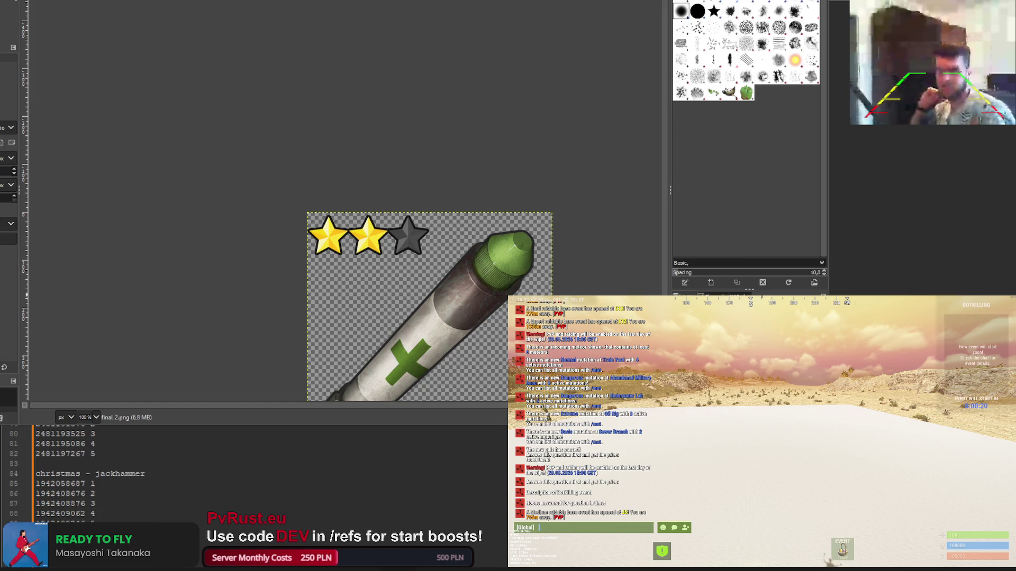
{"action": "scroll", "coordinate": [84, 474], "scroll_direction": "down", "scroll_amount": 5}
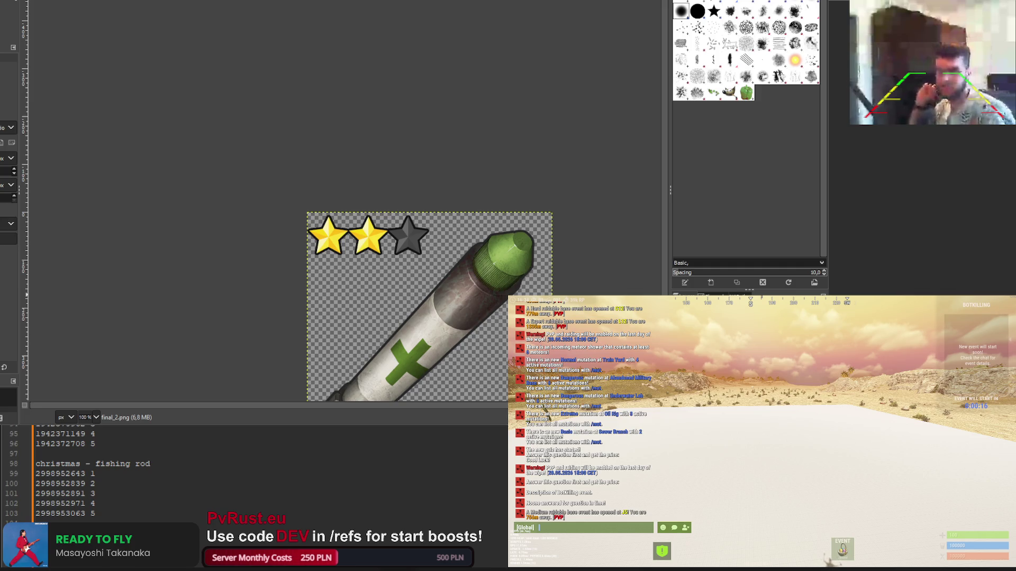
{"action": "scroll", "coordinate": [84, 474], "scroll_direction": "down", "scroll_amount": 3}
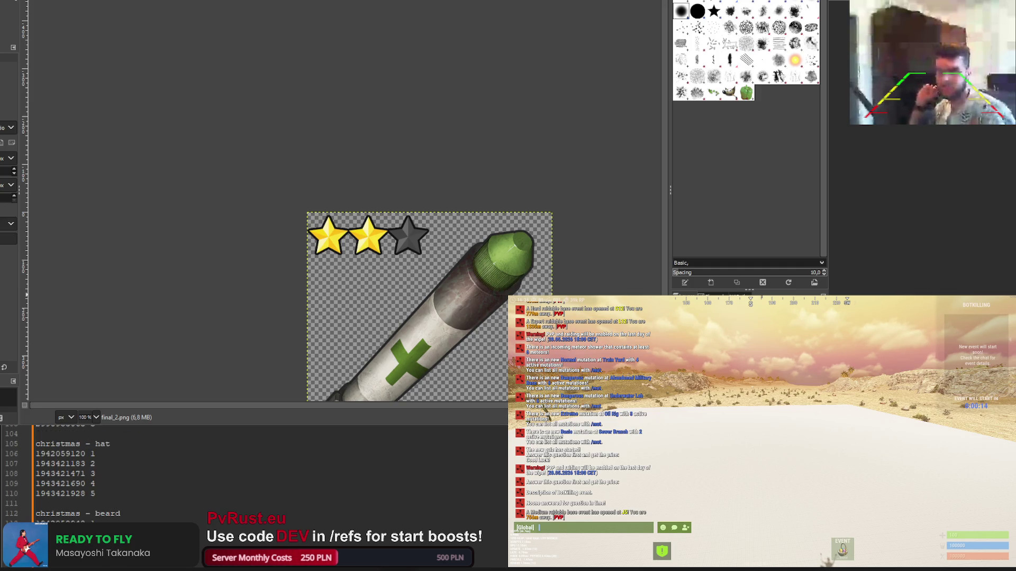
{"action": "scroll", "coordinate": [111, 450], "scroll_direction": "down", "scroll_amount": 5}
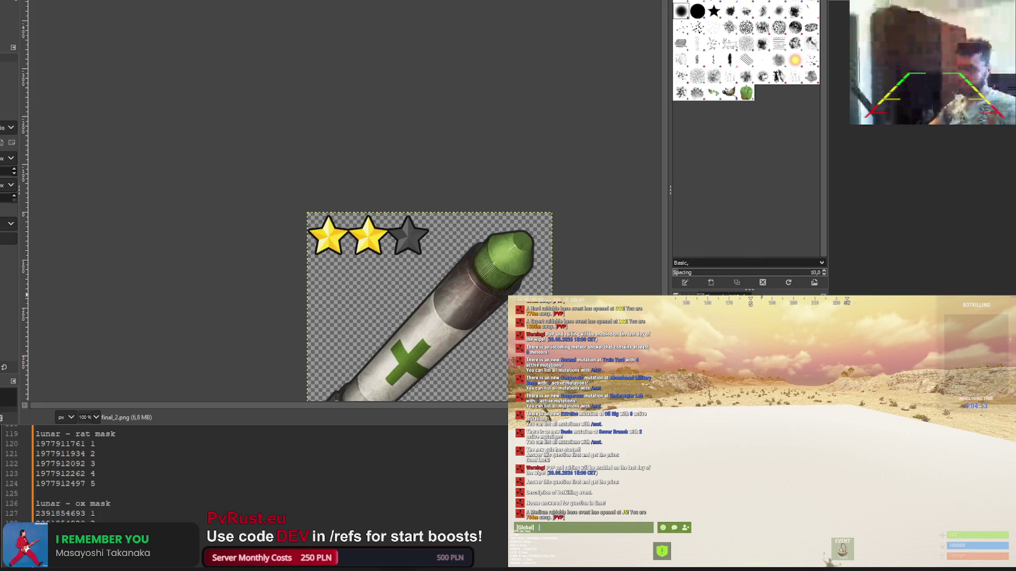
{"action": "scroll", "coordinate": [254, 476], "scroll_direction": "down", "scroll_amount": 2}
{"action": "scroll", "coordinate": [254, 476], "scroll_direction": "down", "scroll_amount": 6}
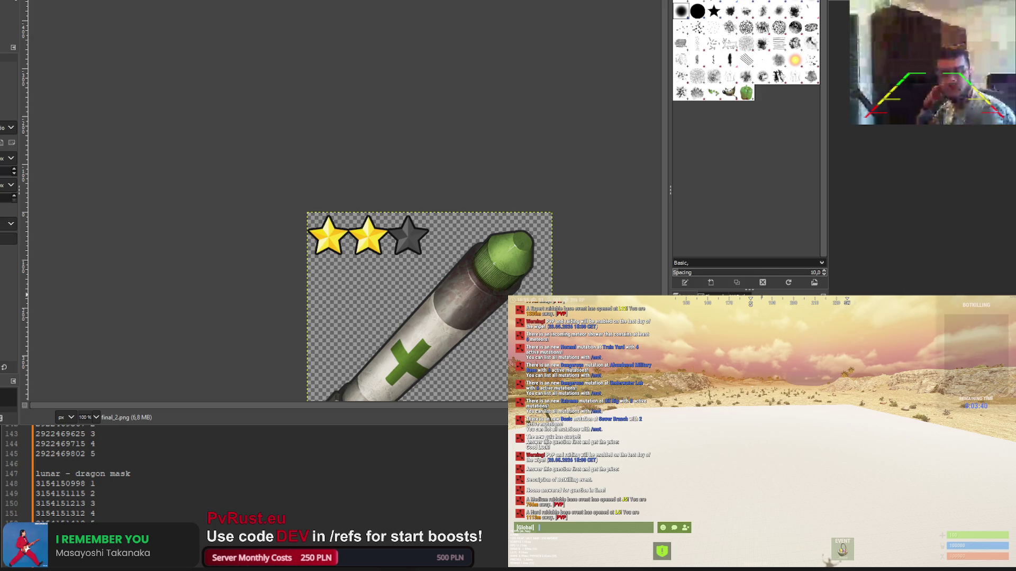
{"action": "scroll", "coordinate": [132, 473], "scroll_direction": "down", "scroll_amount": 4}
{"action": "scroll", "coordinate": [133, 474], "scroll_direction": "down", "scroll_amount": 4}
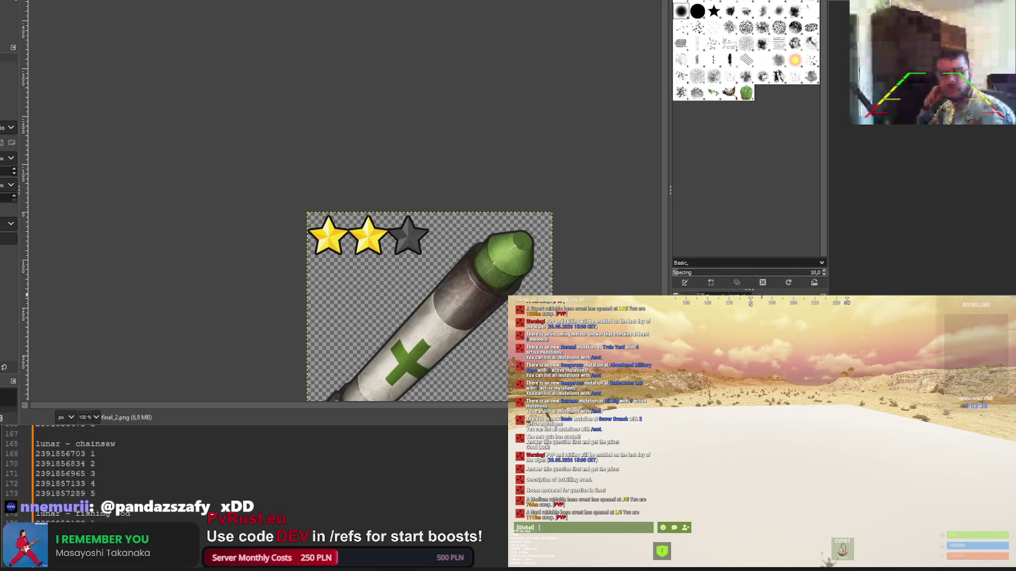
{"action": "scroll", "coordinate": [132, 474], "scroll_direction": "down", "scroll_amount": 3}
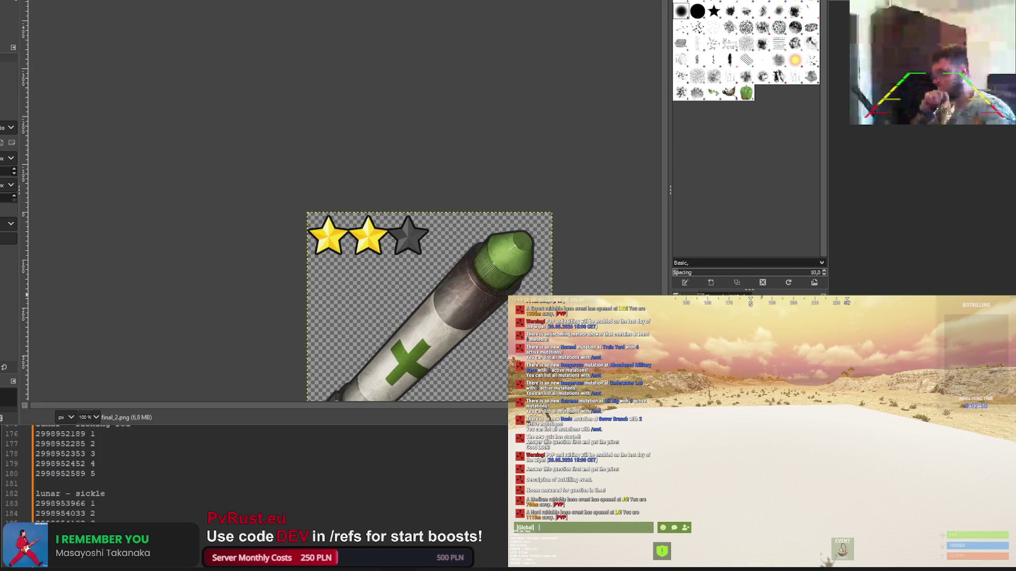
{"action": "scroll", "coordinate": [159, 474], "scroll_direction": "down", "scroll_amount": 1}
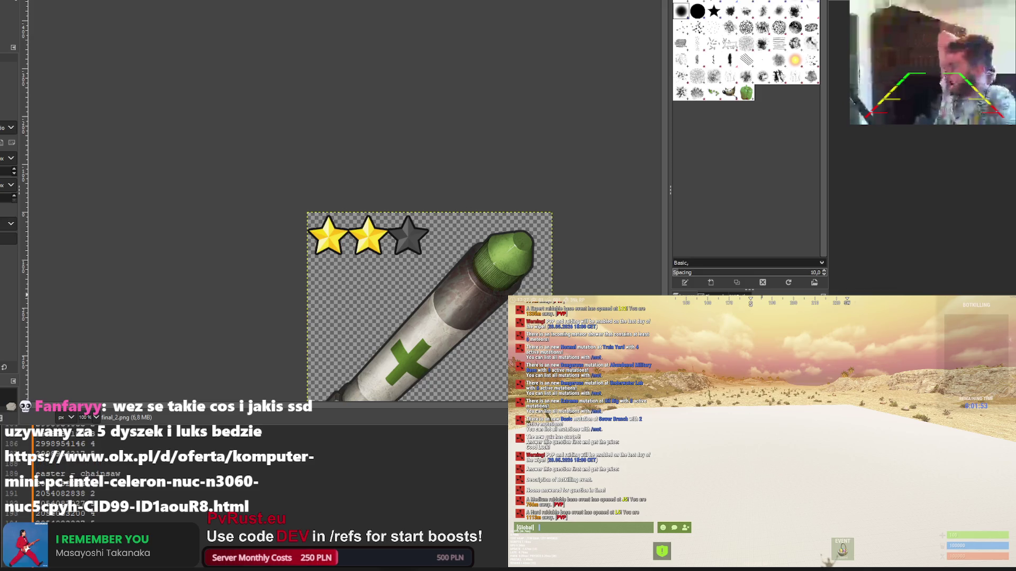
{"action": "scroll", "coordinate": [158, 476], "scroll_direction": "down", "scroll_amount": 2}
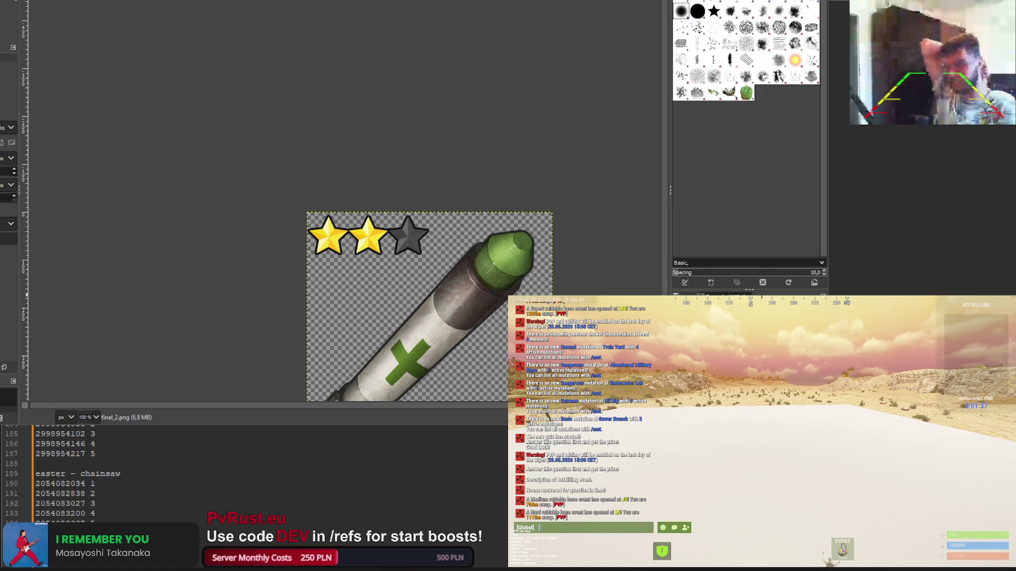
{"action": "scroll", "coordinate": [106, 473], "scroll_direction": "down", "scroll_amount": 5}
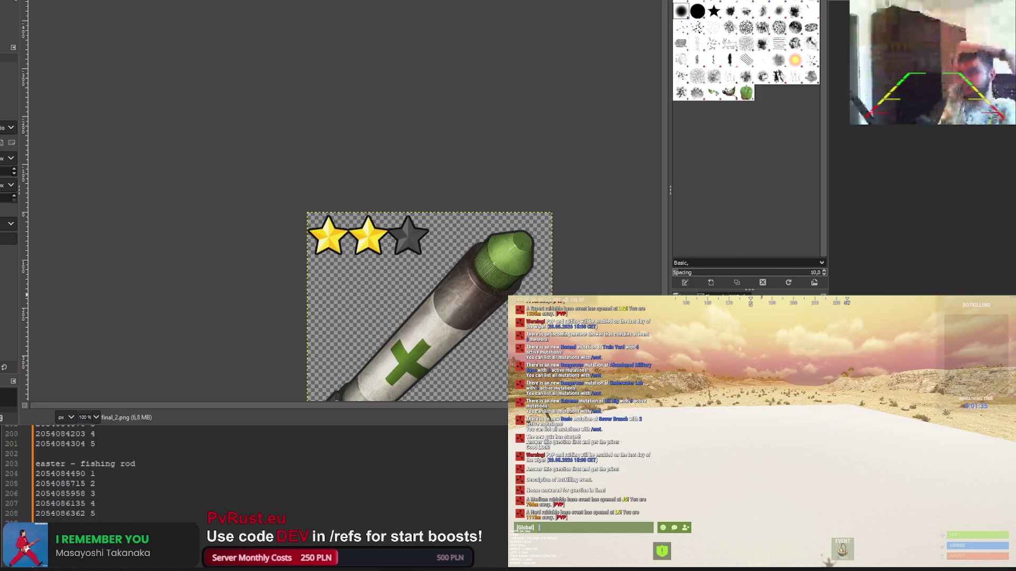
{"action": "scroll", "coordinate": [106, 473], "scroll_direction": "down", "scroll_amount": 1}
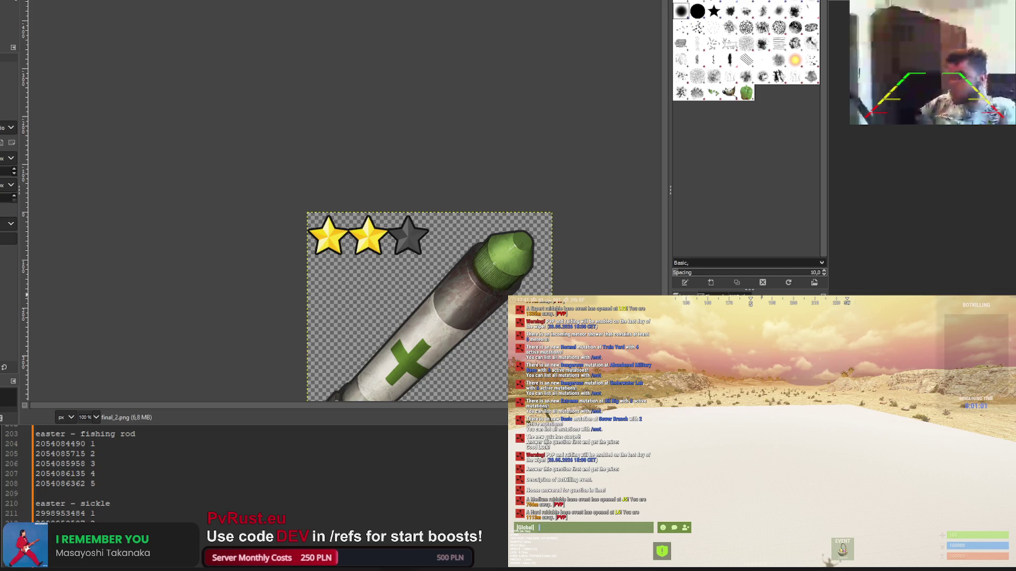
{"action": "scroll", "coordinate": [254, 473], "scroll_direction": "down", "scroll_amount": 4}
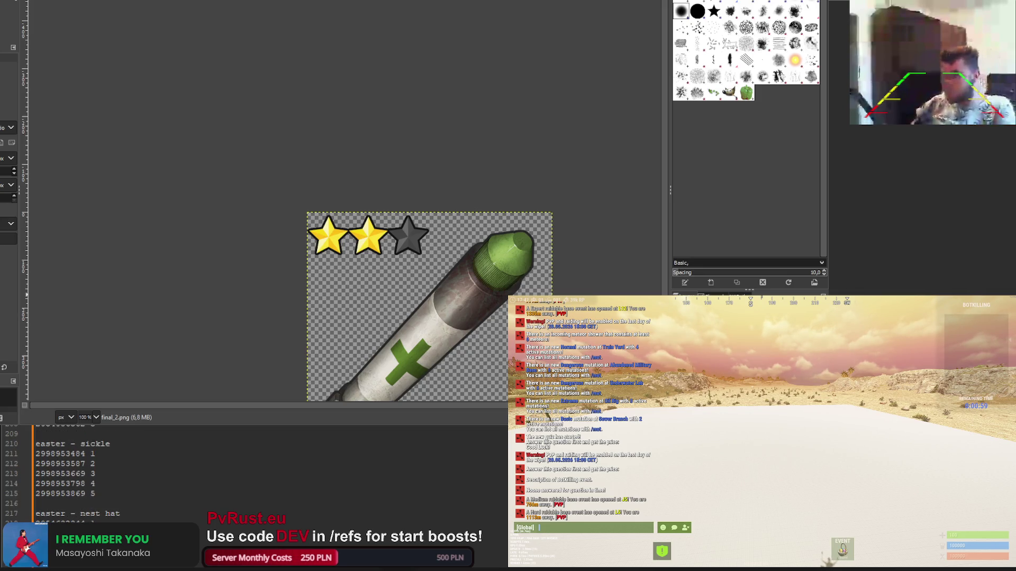
{"action": "scroll", "coordinate": [254, 474], "scroll_direction": "down", "scroll_amount": 3}
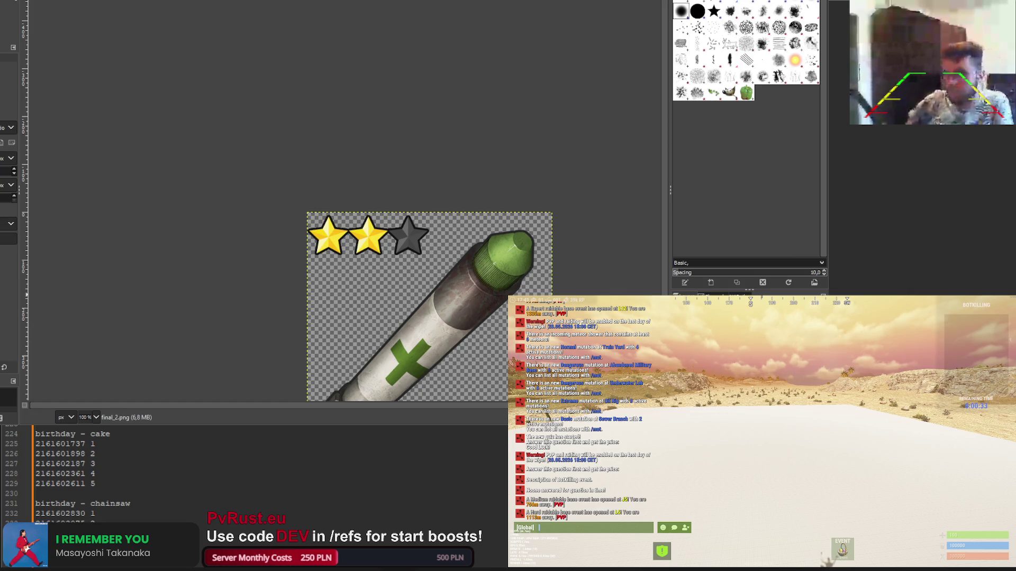
Scroll the notes down to the 'skill clothing - lumberjack shirt' skin IDs
{"action": "scroll", "coordinate": [159, 476], "scroll_direction": "down", "scroll_amount": 11}
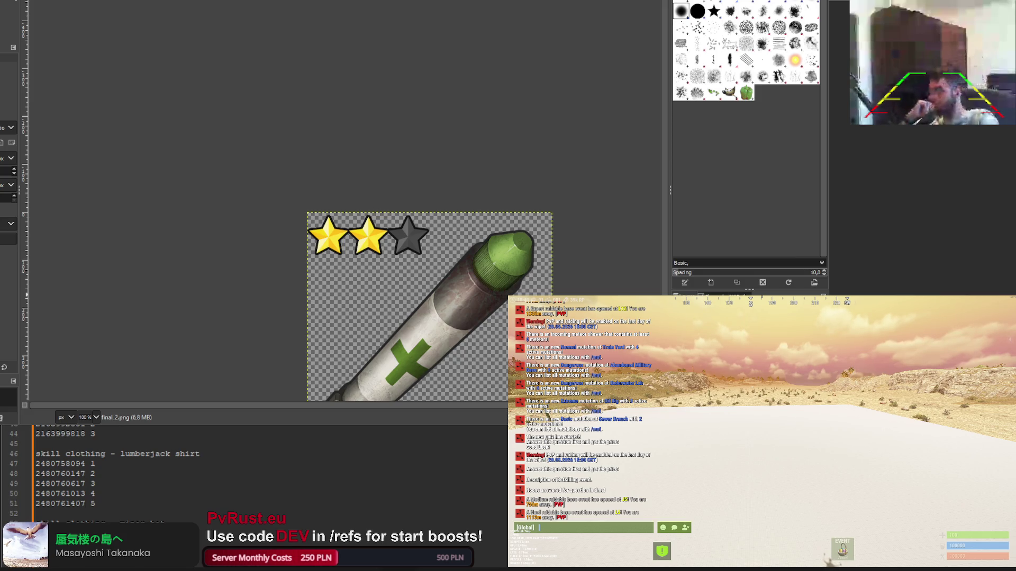
{"action": "key", "text": "ctrl+w"}
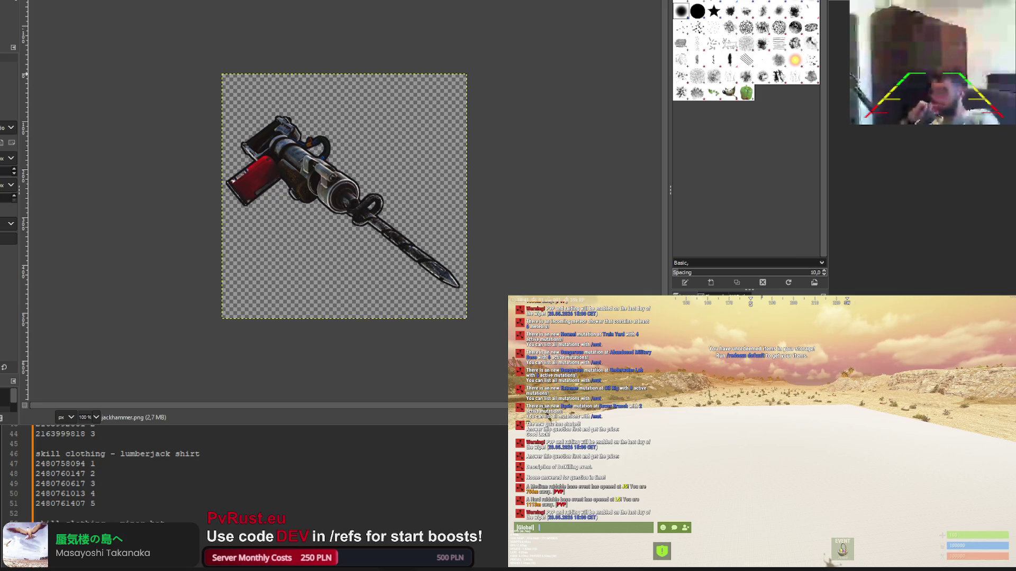
Preview a golden-yellow hue shift on the jackhammer's red parts without keeping it
{"action": "scroll", "coordinate": [281, 142], "scroll_direction": "up", "scroll_amount": 2}
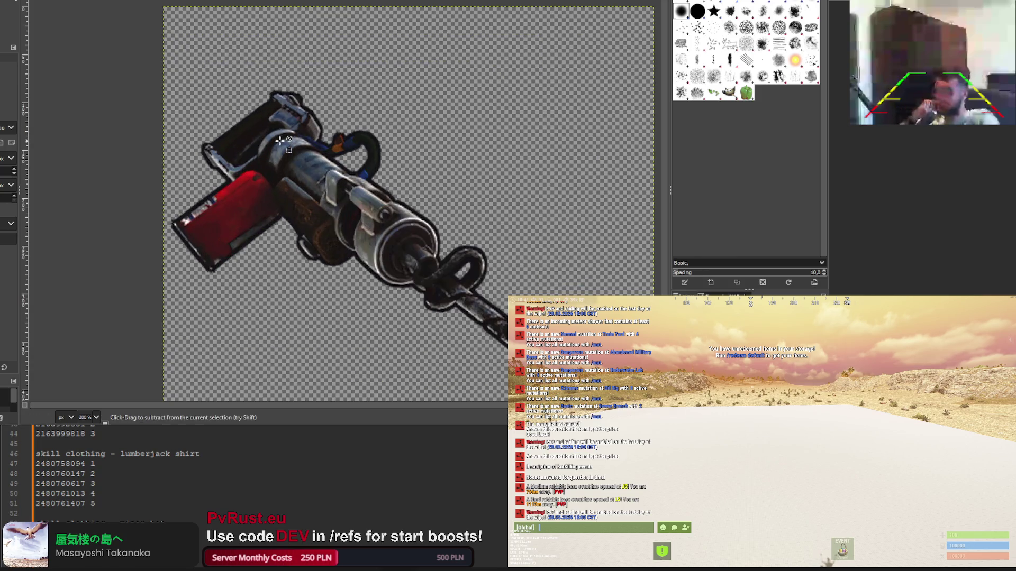
{"action": "scroll", "coordinate": [8, 212], "scroll_direction": "down", "scroll_amount": 3}
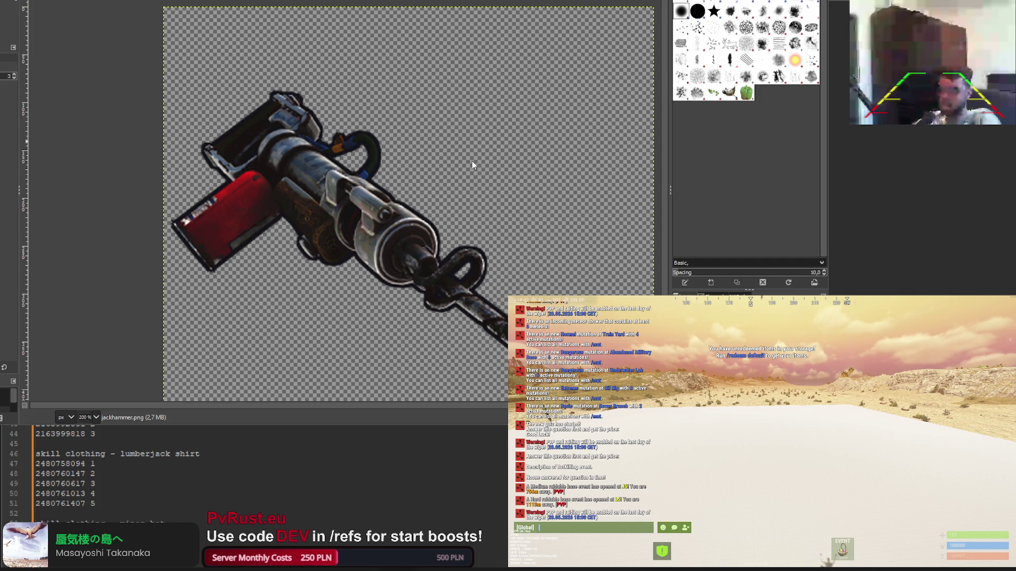
{"action": "key", "text": "ctrl+f"}
{"action": "key", "text": "Up"}
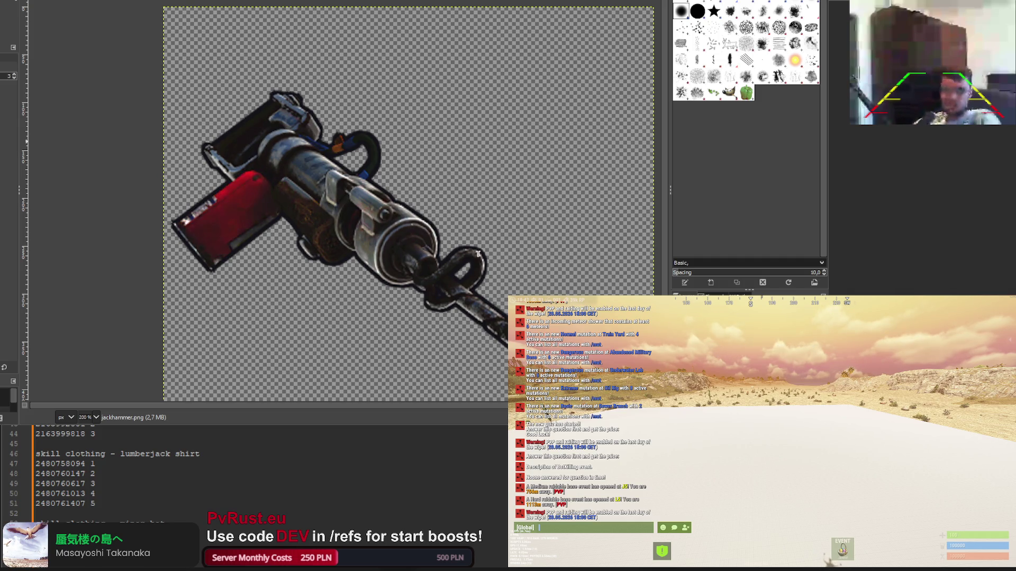
{"action": "key", "text": "Up"}
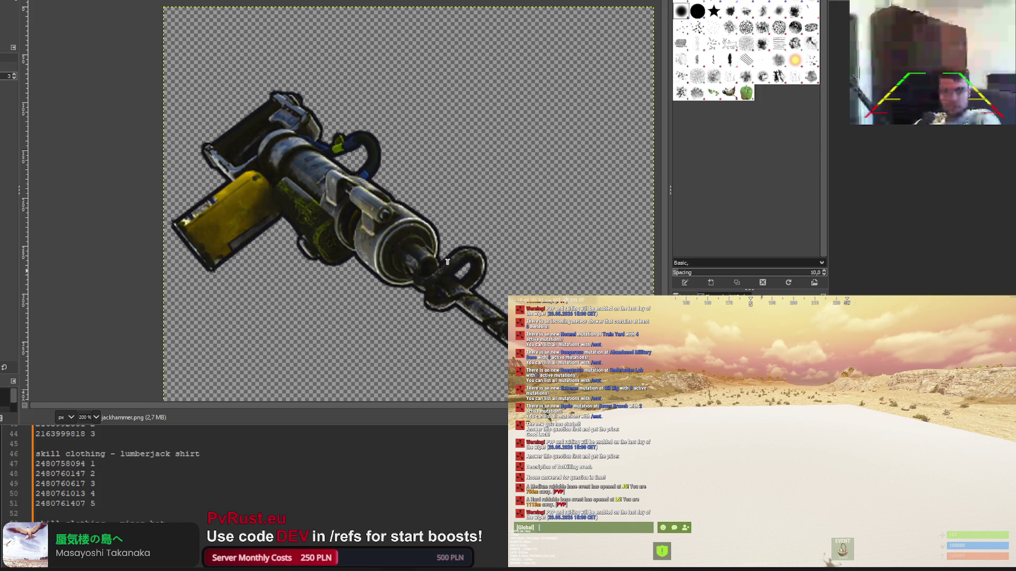
{"action": "key", "text": "Up"}
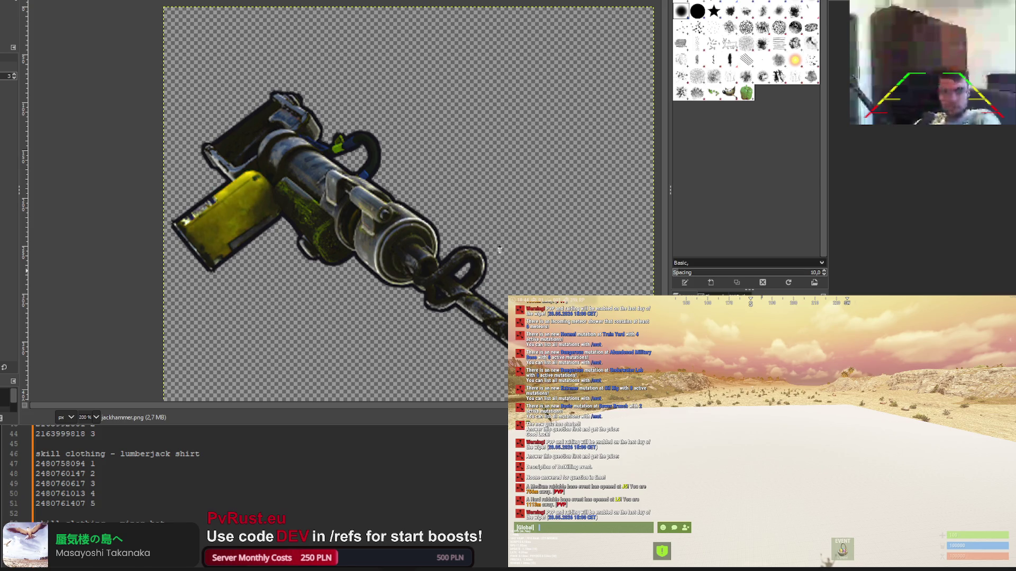
{"action": "key", "text": "Down"}
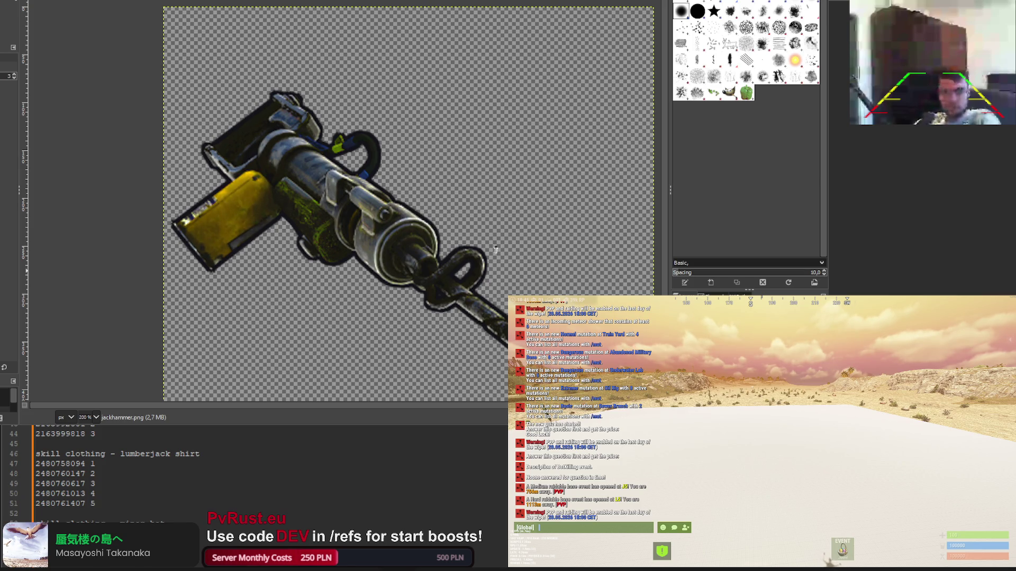
{"action": "scroll", "coordinate": [497, 250], "scroll_direction": "down", "scroll_amount": 4, "text": "ctrl"}
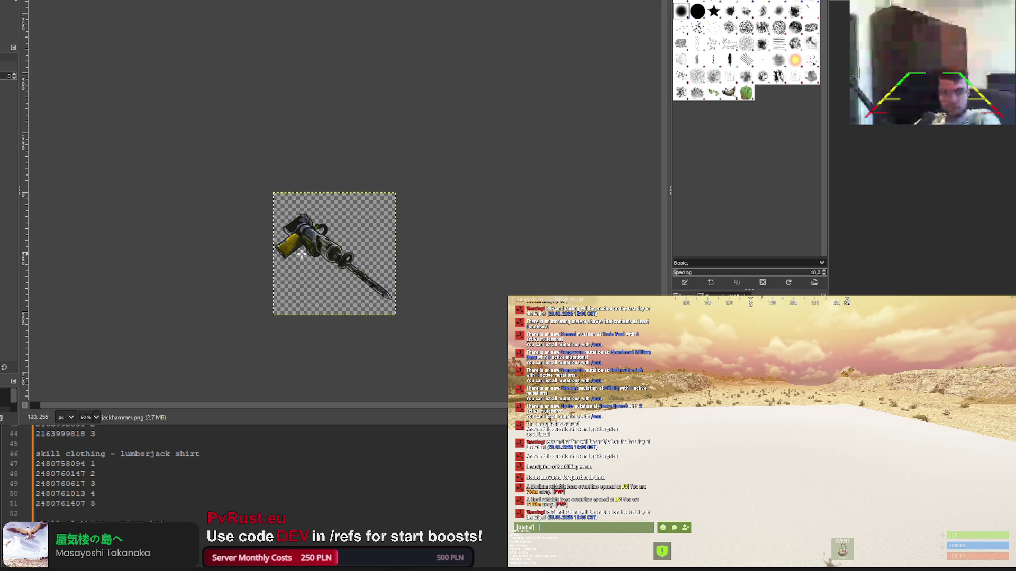
{"action": "scroll", "coordinate": [301, 255], "scroll_direction": "up", "scroll_amount": 5, "text": "ctrl"}
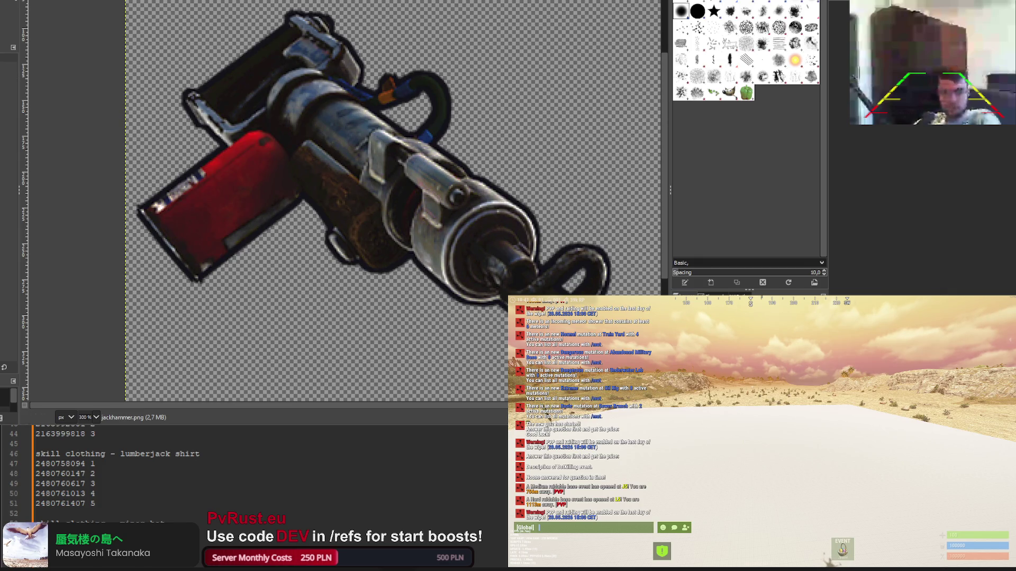
Outline the jackhammer's red housing block with a free selection and tint it yellow
{"action": "left_click", "coordinate": [228, 136]}
{"action": "mouse_move", "coordinate": [257, 127]}
{"action": "left_mouse_down"}
{"action": "mouse_move", "coordinate": [290, 149]}
{"action": "mouse_move", "coordinate": [308, 201]}
{"action": "mouse_move", "coordinate": [267, 255]}
{"action": "mouse_move", "coordinate": [167, 272]}
{"action": "mouse_move", "coordinate": [137, 220]}
{"action": "mouse_move", "coordinate": [146, 179]}
{"action": "mouse_move", "coordinate": [227, 136]}
{"action": "left_mouse_up"}
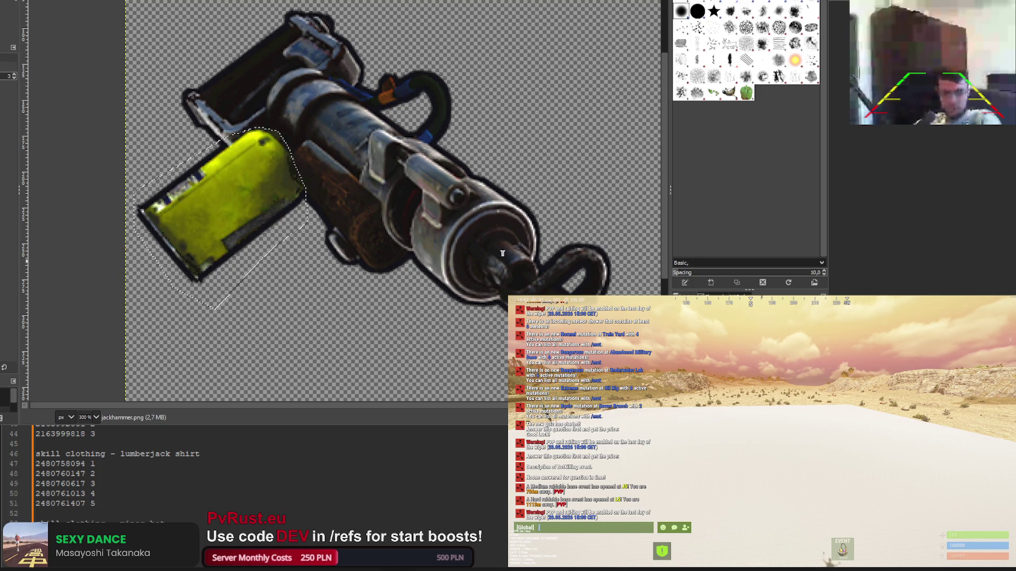
{"action": "scroll", "coordinate": [389, 235], "scroll_direction": "down", "scroll_amount": 4}
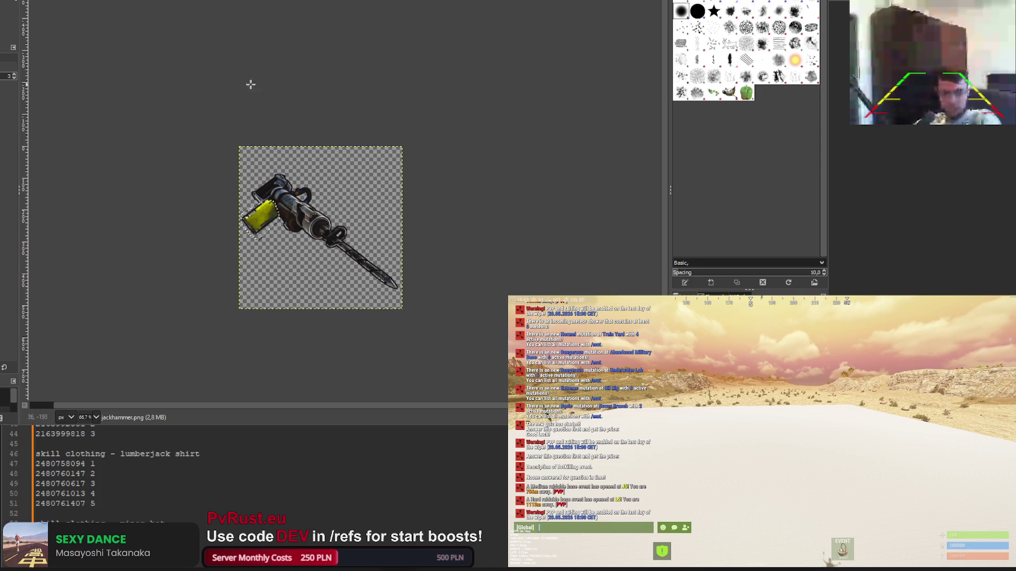
{"action": "scroll", "coordinate": [291, 186], "scroll_direction": "up", "scroll_amount": 2}
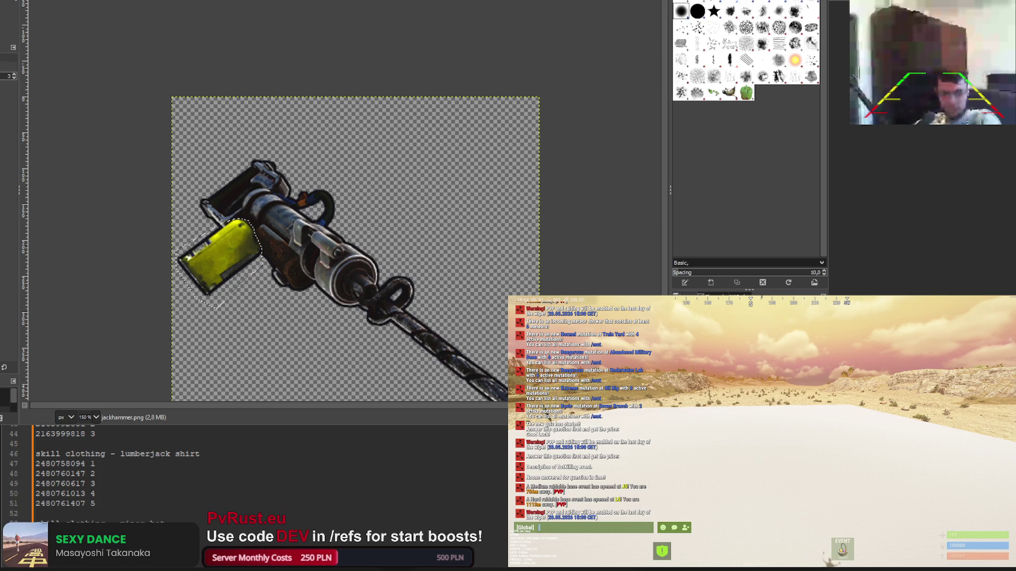
{"action": "scroll", "coordinate": [201, 76], "scroll_direction": "down", "scroll_amount": 3}
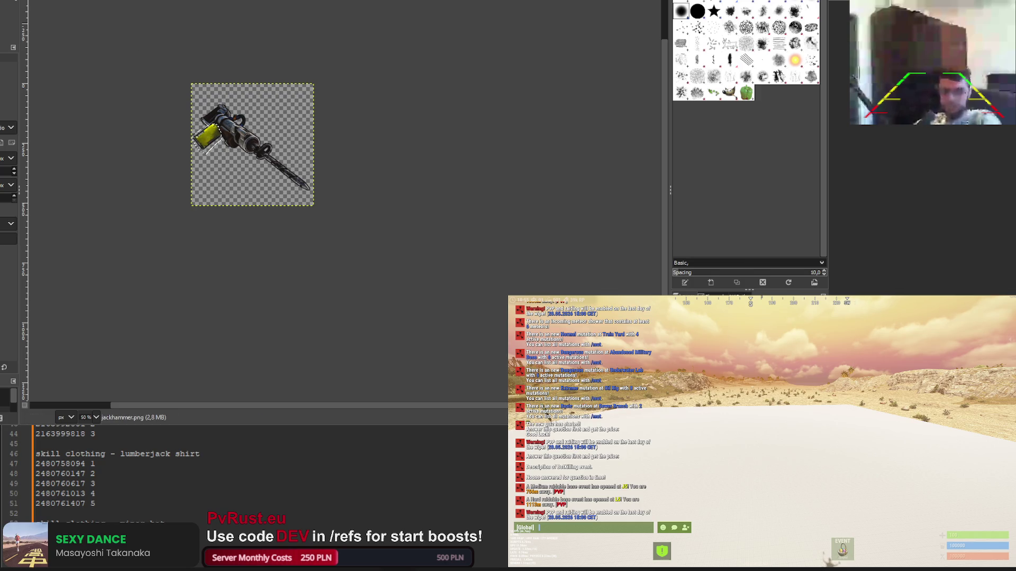
{"action": "key", "text": "m"}
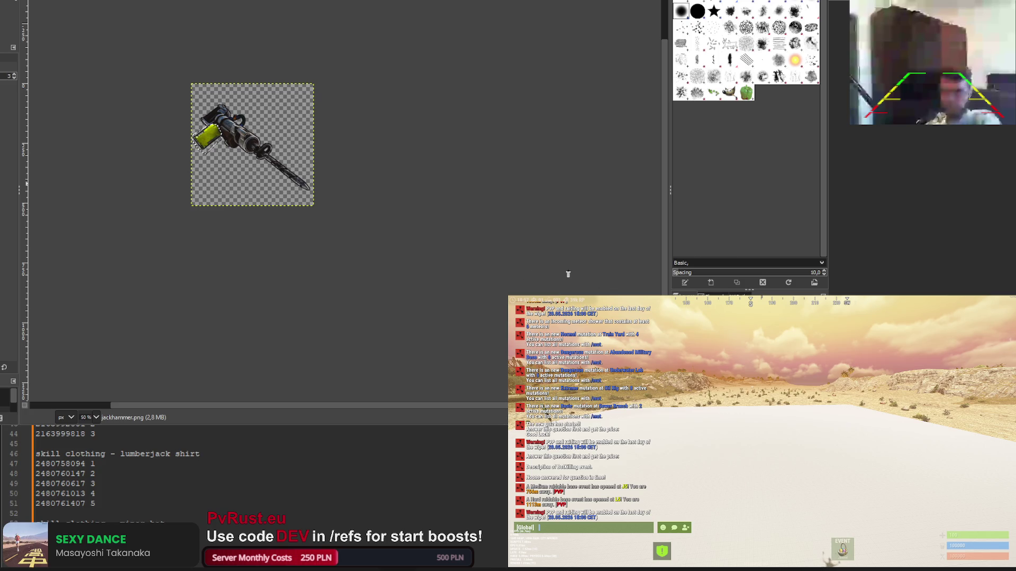
{"action": "key", "text": "1"}
{"action": "key", "text": "2"}
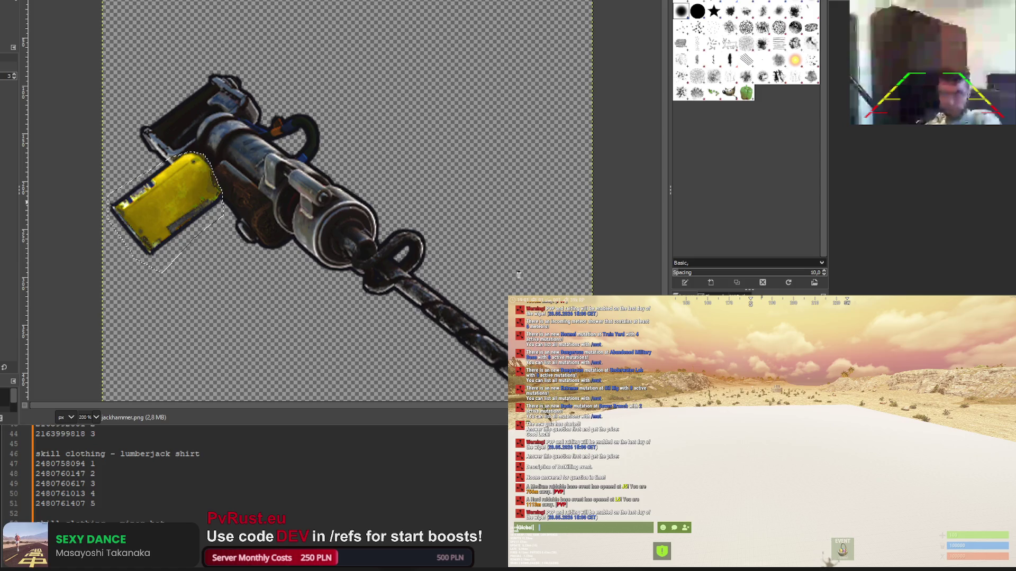
{"action": "key", "text": "1"}
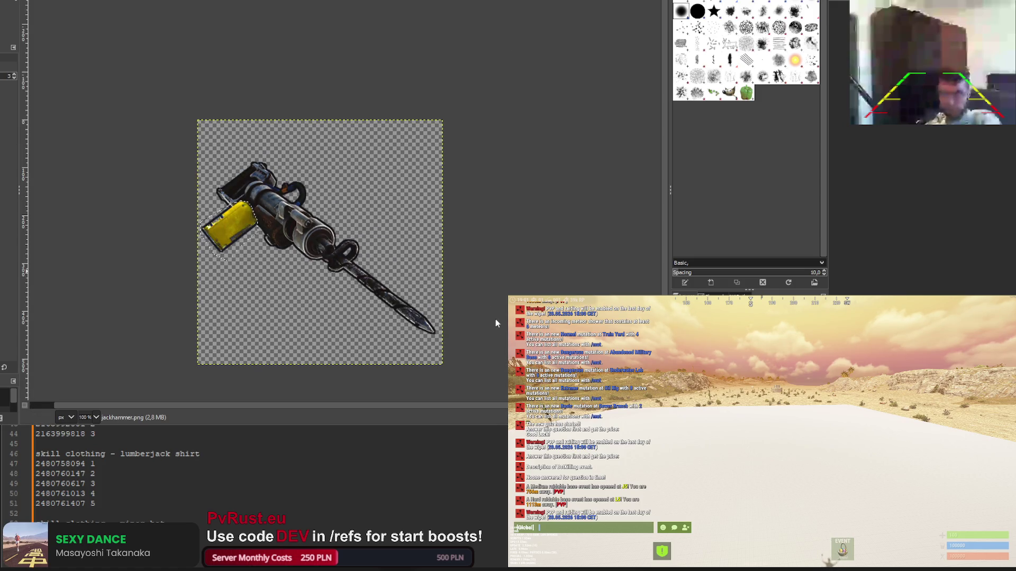
{"action": "scroll", "coordinate": [177, 82], "scroll_direction": "down", "scroll_amount": 2, "text": "ctrl"}
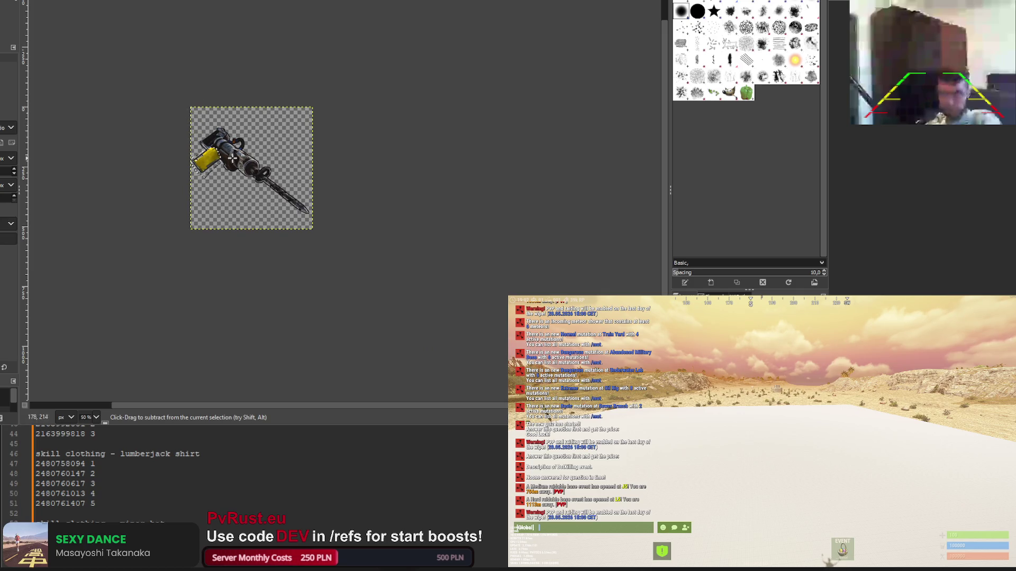
{"action": "key", "text": "ctrl+i"}
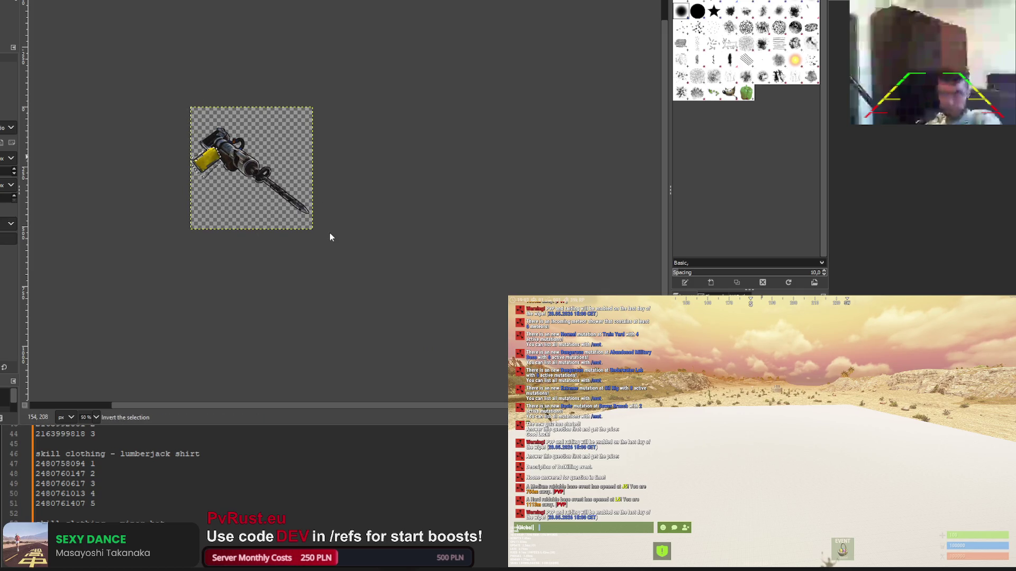
{"action": "scroll", "coordinate": [210, 138], "scroll_direction": "up", "scroll_amount": 3, "text": "ctrl"}
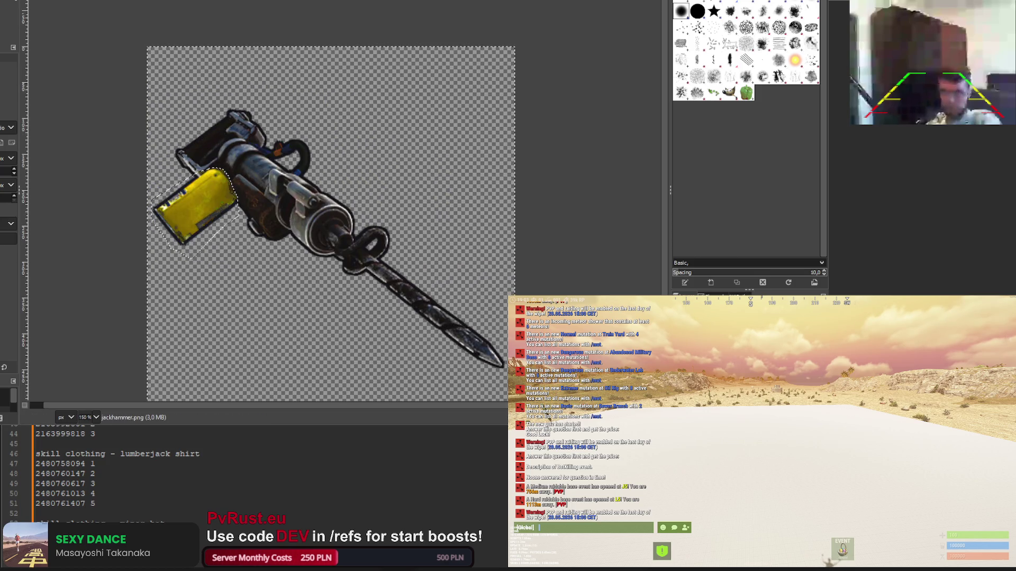
{"action": "key", "text": "t"}
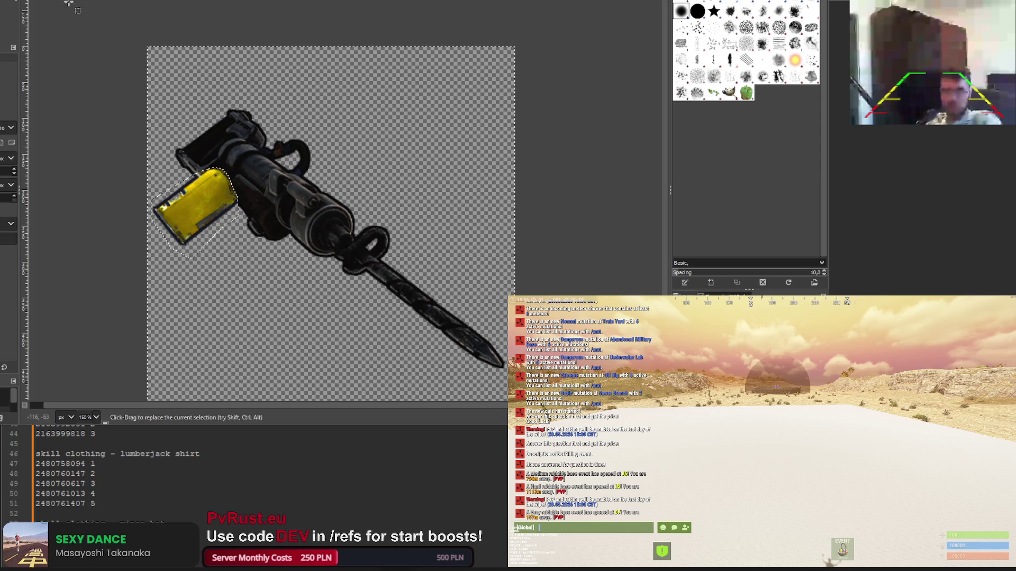
{"action": "scroll", "coordinate": [139, 45], "scroll_direction": "down", "scroll_amount": 3, "text": "ctrl"}
{"action": "scroll", "coordinate": [328, 163], "scroll_direction": "up", "scroll_amount": 6, "text": "ctrl"}
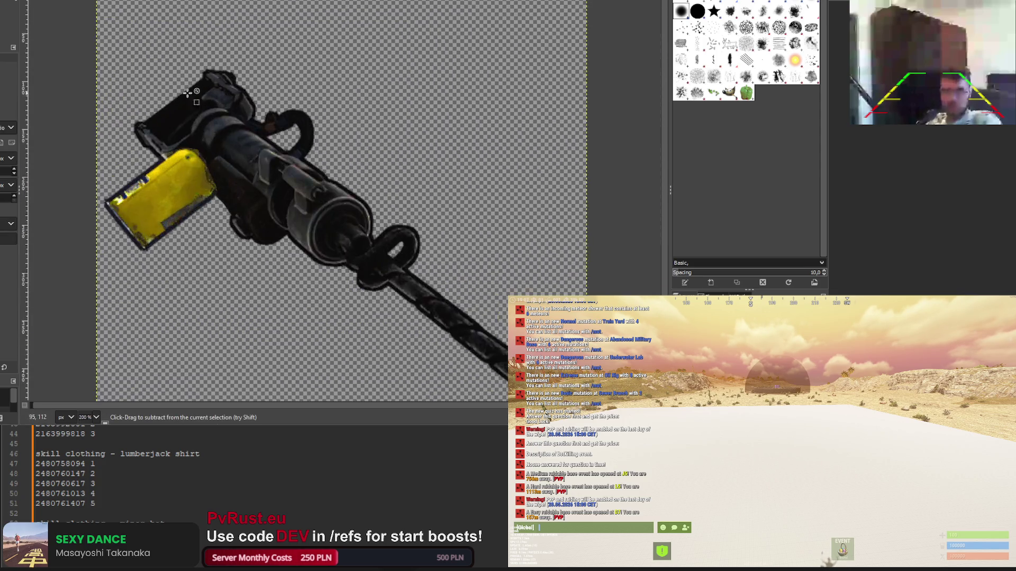
{"action": "scroll", "coordinate": [328, 163], "scroll_direction": "down", "scroll_amount": 2, "text": "ctrl"}
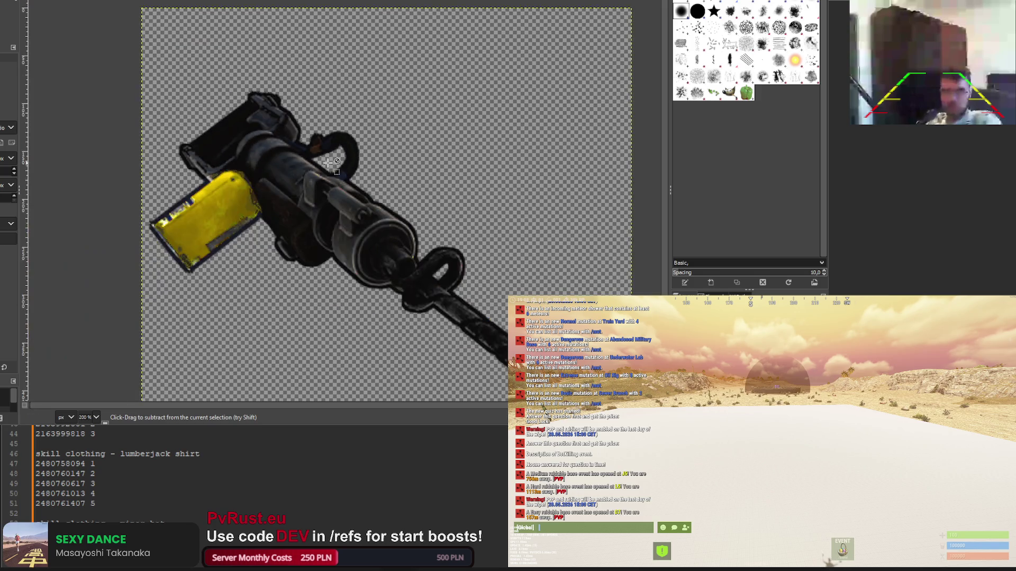
{"action": "scroll", "coordinate": [373, 161], "scroll_direction": "up", "scroll_amount": 1, "text": "ctrl"}
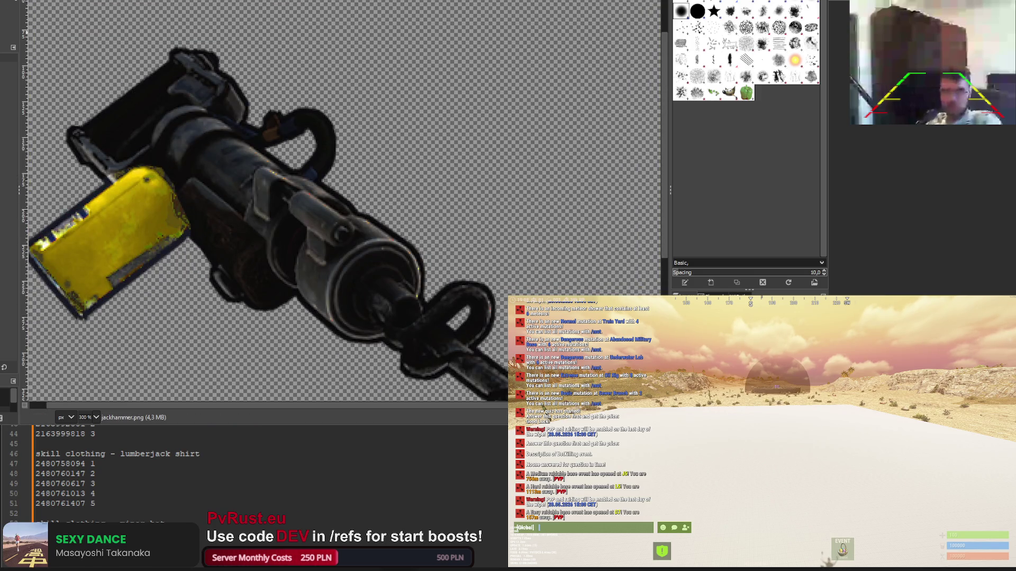
{"action": "scroll", "coordinate": [285, 202], "scroll_direction": "down", "scroll_amount": 2, "text": "ctrl"}
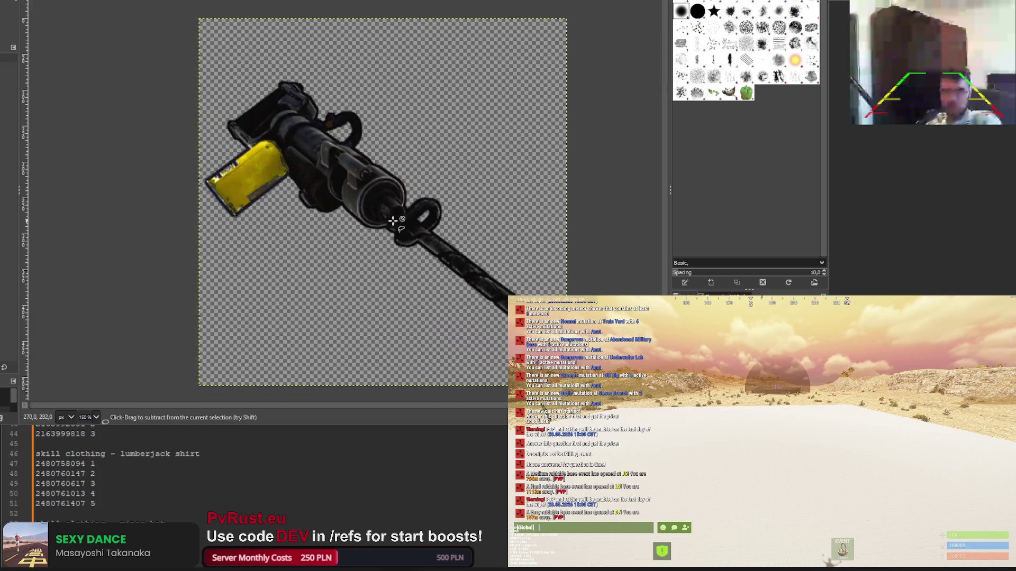
{"action": "scroll", "coordinate": [392, 220], "scroll_direction": "up", "scroll_amount": 3, "text": "ctrl"}
{"action": "scroll", "coordinate": [194, 220], "scroll_direction": "up", "scroll_amount": 4}
Trace a free selection around the handle loop on top of the barrel
{"action": "left_click", "coordinate": [193, 213]}
{"action": "left_click", "coordinate": [196, 219]}
{"action": "left_click", "coordinate": [216, 230]}
{"action": "left_click", "coordinate": [247, 226]}
{"action": "left_click", "coordinate": [286, 127]}
{"action": "left_click", "coordinate": [244, 101]}
{"action": "left_click", "coordinate": [158, 125]}
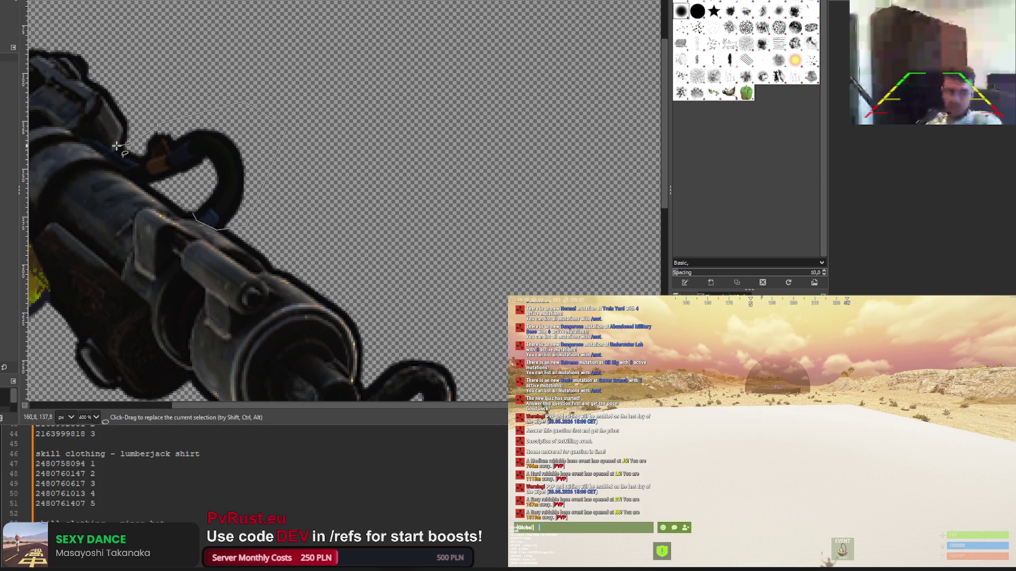
{"action": "left_click", "coordinate": [96, 141]}
{"action": "left_click", "coordinate": [85, 139]}
{"action": "left_click", "coordinate": [94, 149]}
{"action": "left_click", "coordinate": [111, 161]}
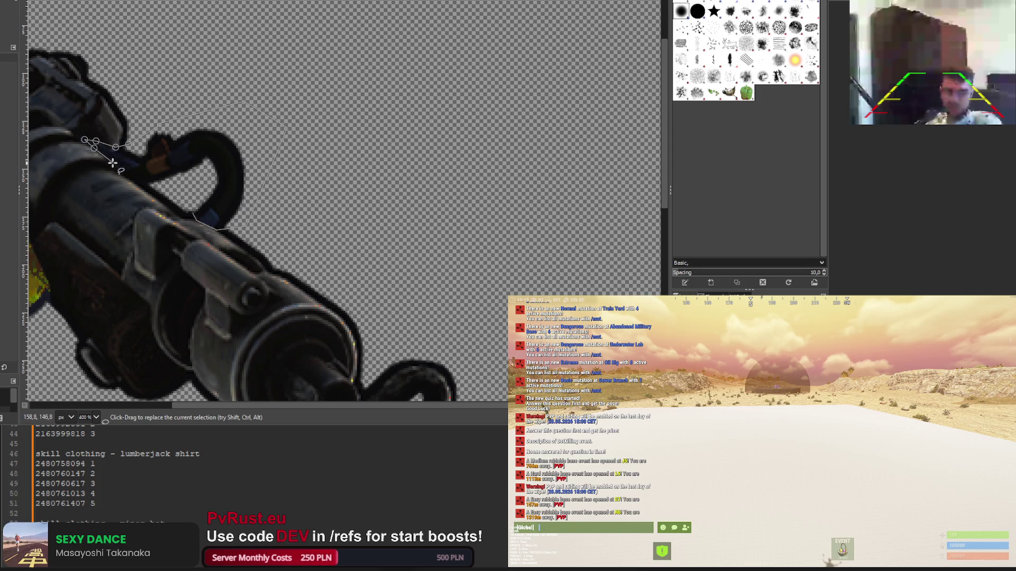
{"action": "left_click", "coordinate": [187, 213]}
Shift the selected handle loop's hue to yellow with Hue-Chroma
{"action": "key", "text": "Return"}
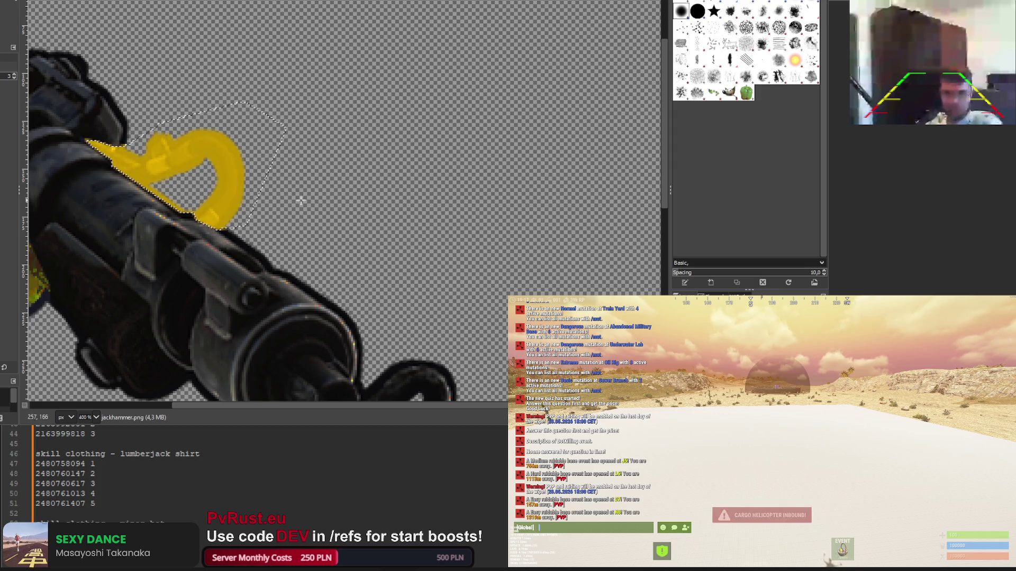
{"action": "key", "text": "r"}
{"action": "scroll", "coordinate": [200, 118], "scroll_direction": "down", "scroll_amount": 5, "text": "ctrl"}
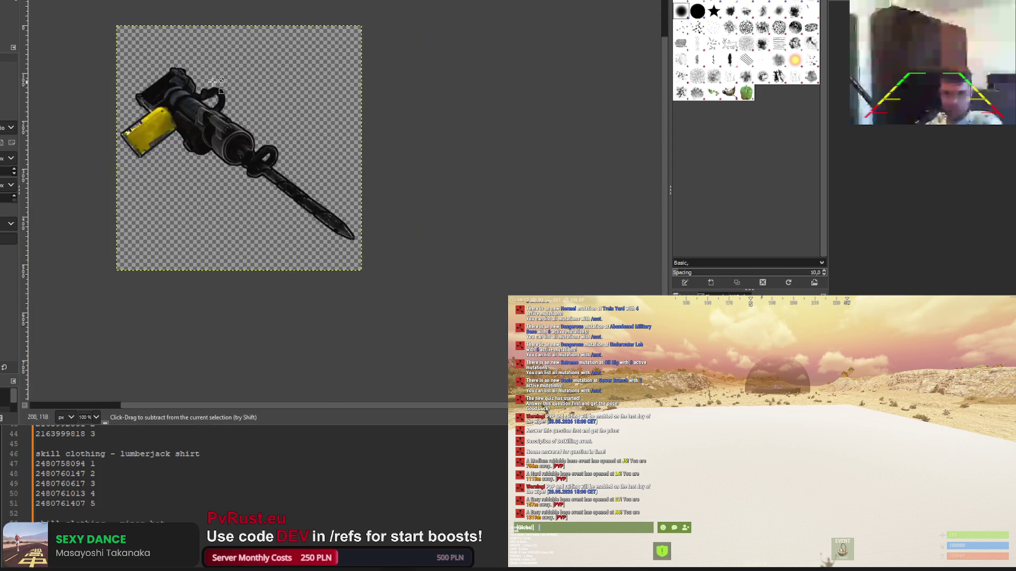
Re-export the recoloured jackhammer icon to its PNG and move on to the fishing rod image
{"action": "scroll", "coordinate": [200, 125], "scroll_direction": "up", "scroll_amount": 2}
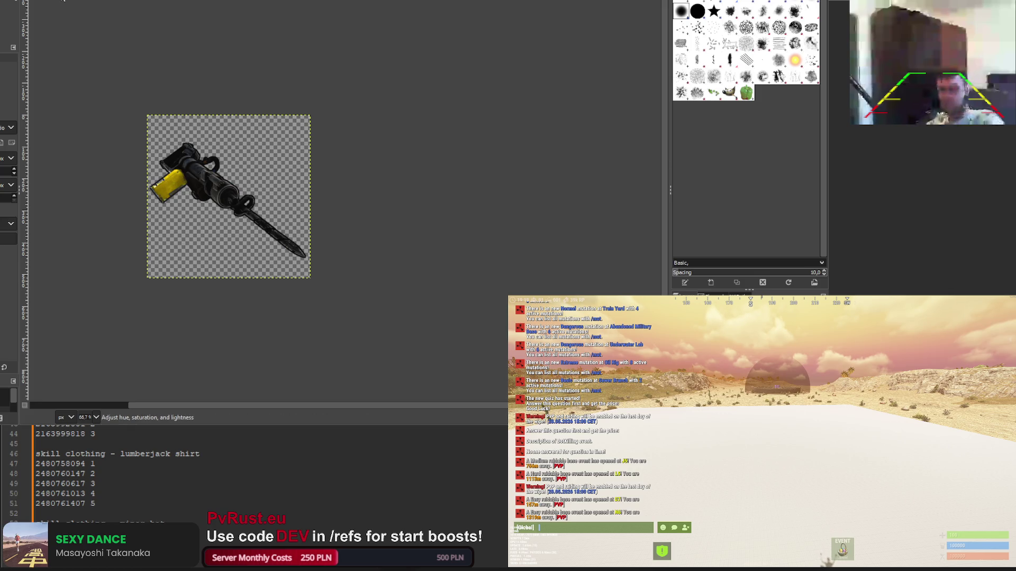
{"action": "key", "text": "t"}
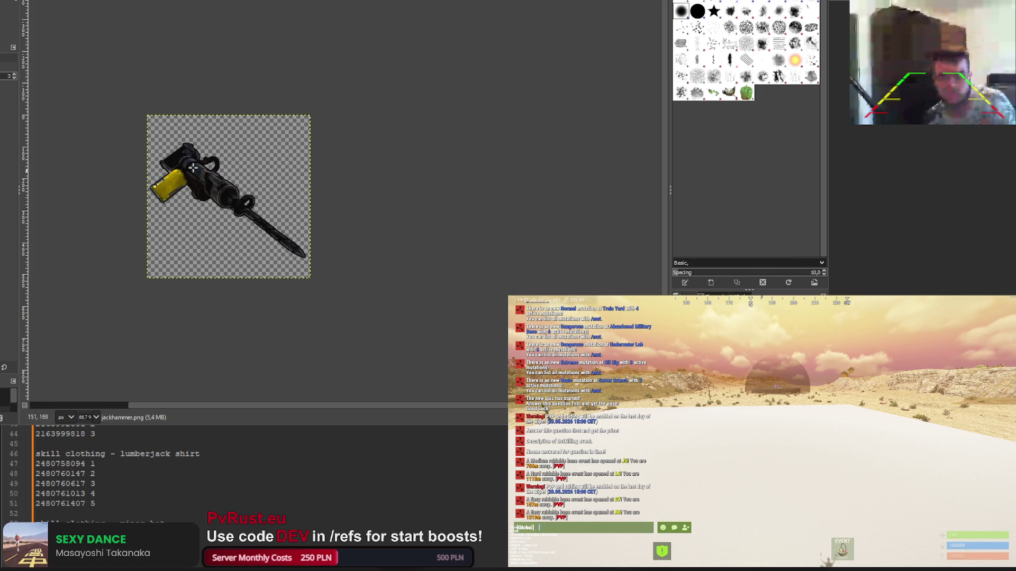
{"action": "key", "text": "r"}
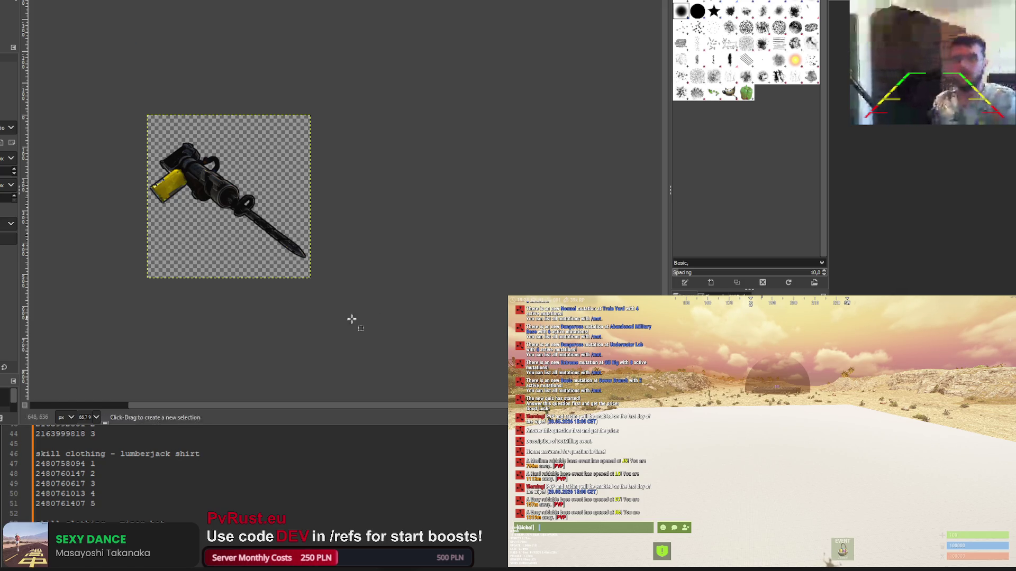
{"action": "key", "text": "ctrl+e"}
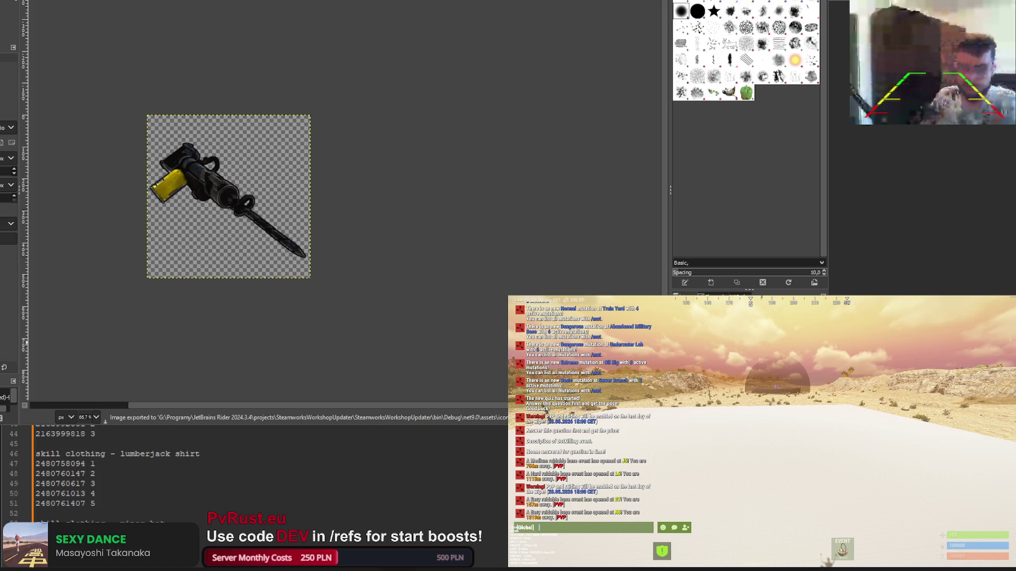
{"action": "key", "text": "ctrl+w"}
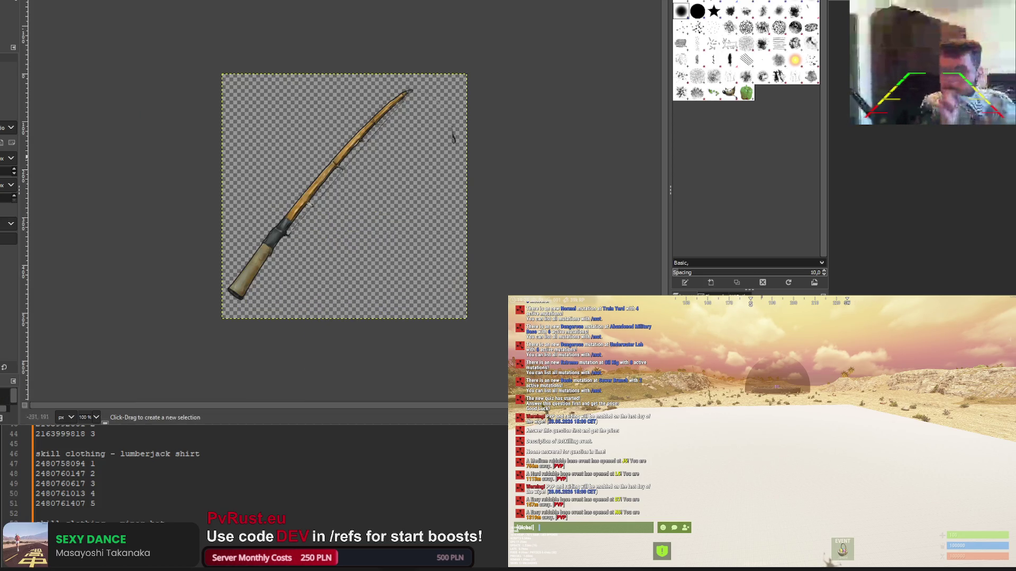
Trace a closed free-select polygon around the fishing rod's tan grip and trial the last filter on it
{"action": "scroll", "coordinate": [274, 258], "scroll_direction": "up", "scroll_amount": 3, "text": "ctrl"}
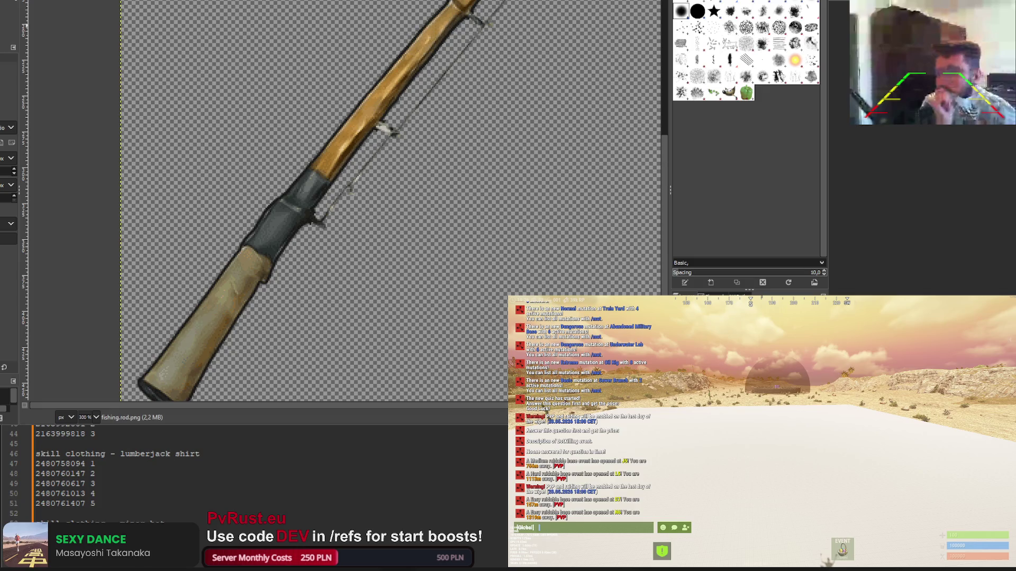
{"action": "left_click", "coordinate": [240, 245]}
{"action": "left_click", "coordinate": [292, 272]}
{"action": "scroll", "coordinate": [292, 272], "scroll_direction": "down", "scroll_amount": 3}
{"action": "left_click", "coordinate": [232, 337]}
{"action": "left_click", "coordinate": [196, 377]}
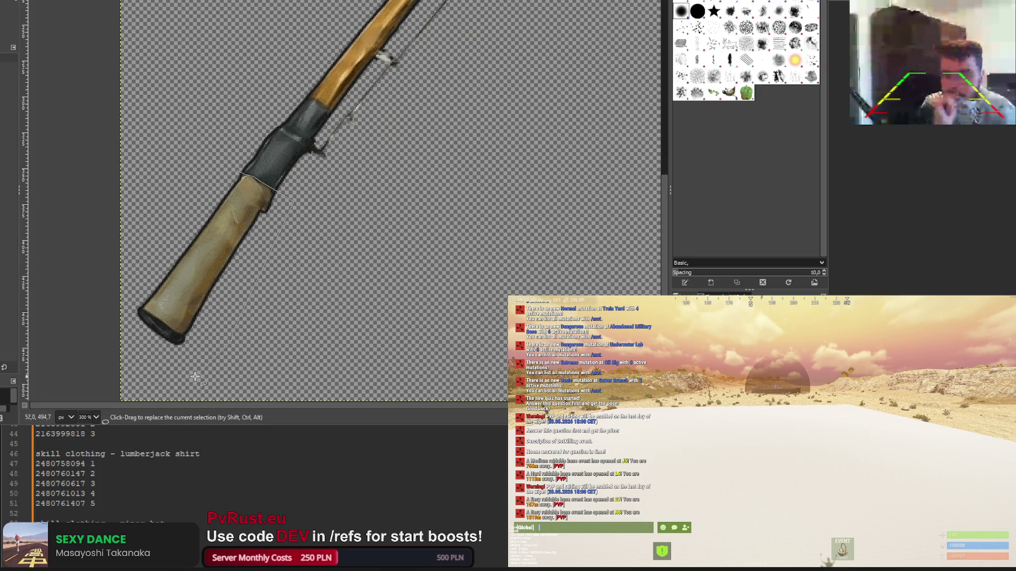
{"action": "left_click", "coordinate": [130, 350]}
{"action": "left_click", "coordinate": [130, 295]}
{"action": "left_click", "coordinate": [197, 200]}
{"action": "double_click", "coordinate": [237, 176]}
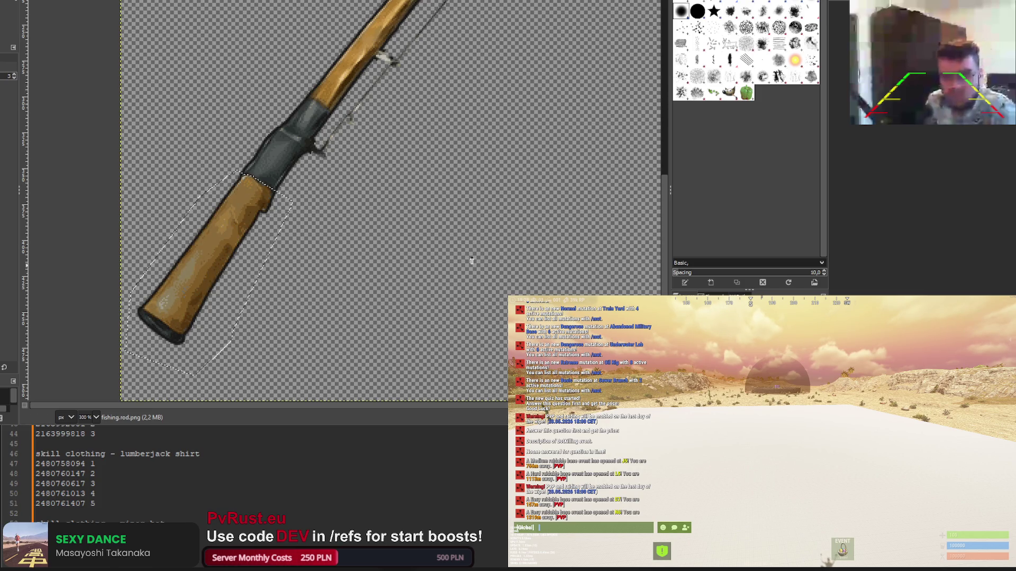
{"action": "key", "text": "ctrl+f"}
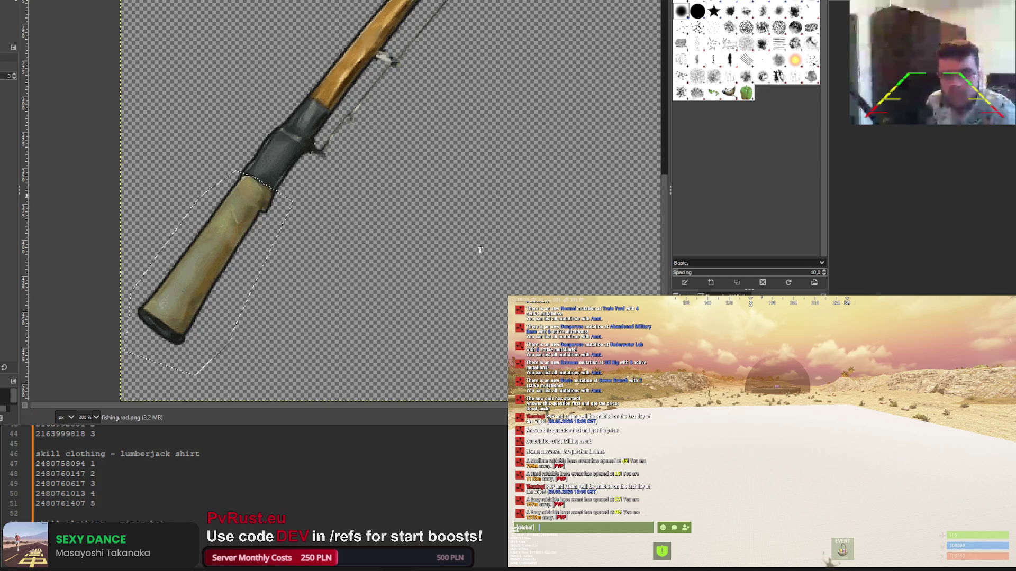
{"action": "key", "text": "ctrl+z"}
Shift the fishing rod grip's hue to a warm yellow in Hue-Saturation and apply it
{"action": "left_click", "coordinate": [400, 235]}
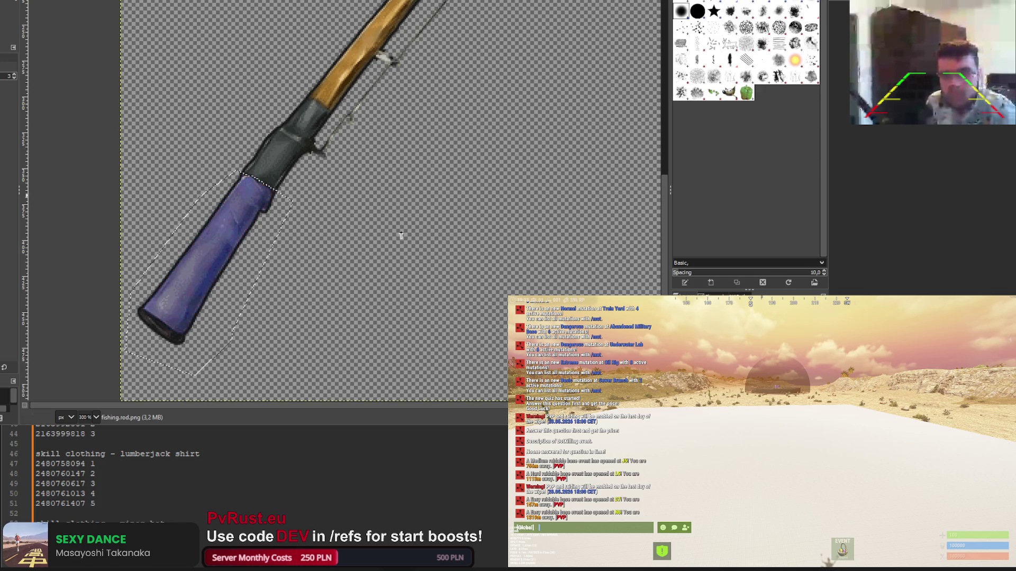
{"action": "mouse_move", "coordinate": [498, 230]}
{"action": "left_mouse_down"}
{"action": "mouse_move", "coordinate": [475, 230]}
{"action": "mouse_move", "coordinate": [485, 230]}
{"action": "mouse_move", "coordinate": [475, 263]}
{"action": "mouse_move", "coordinate": [495, 263]}
{"action": "left_mouse_up"}
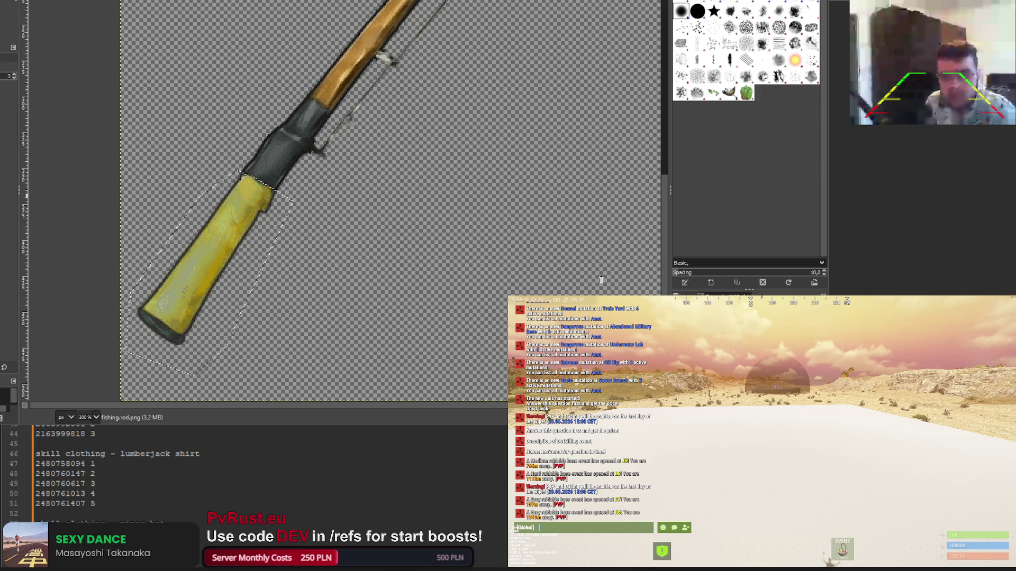
{"action": "left_click_drag", "start_coordinate": [483, 244], "coordinate": [479, 247]}
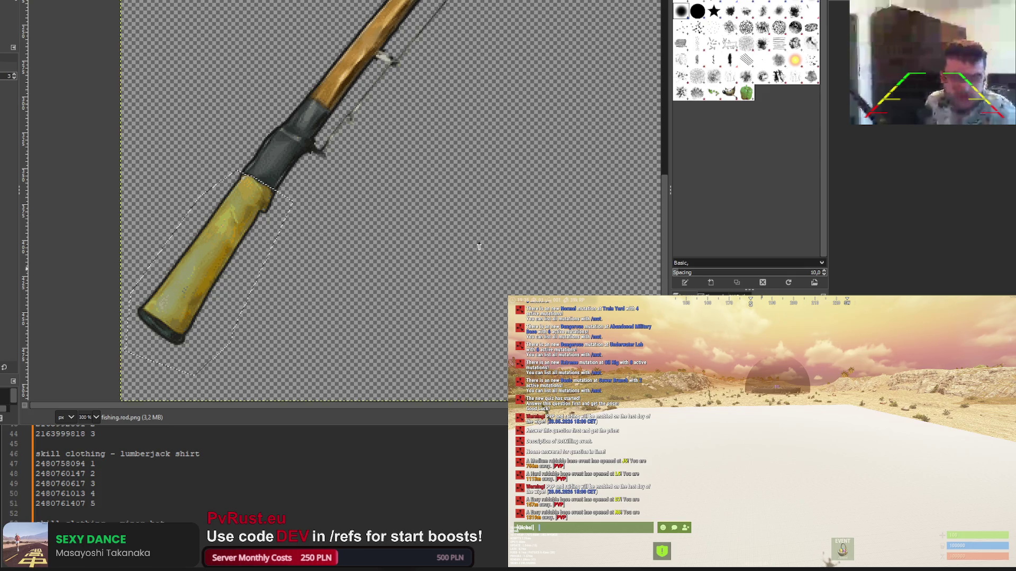
{"action": "key", "text": "Return"}
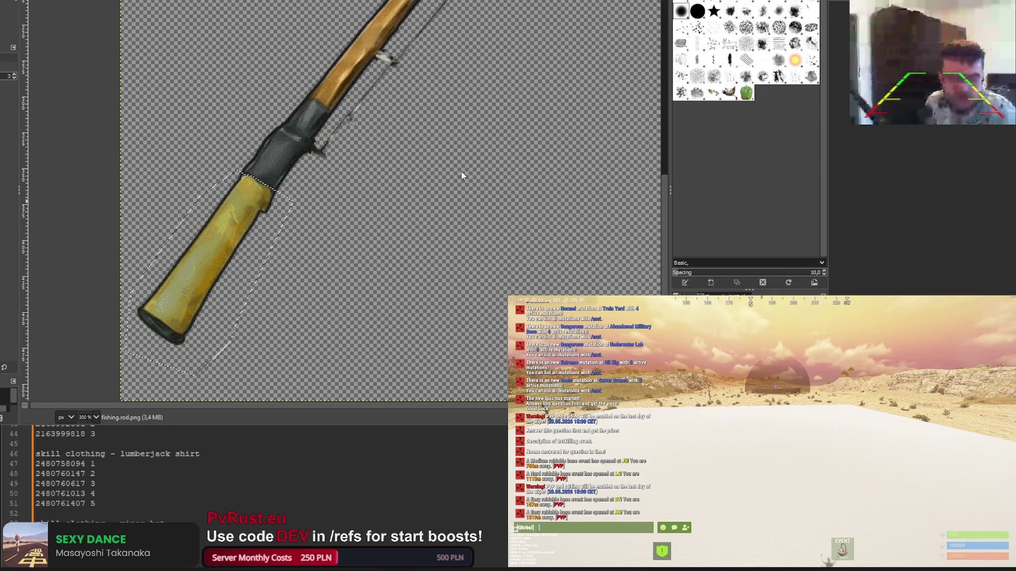
{"action": "mouse_move", "coordinate": [478, 247]}
{"action": "left_mouse_down"}
{"action": "mouse_move", "coordinate": [483, 276]}
{"action": "mouse_move", "coordinate": [468, 261]}
{"action": "mouse_move", "coordinate": [476, 243]}
{"action": "mouse_move", "coordinate": [506, 333]}
{"action": "left_mouse_up"}
{"action": "scroll", "coordinate": [357, 207], "scroll_direction": "down", "scroll_amount": 4}
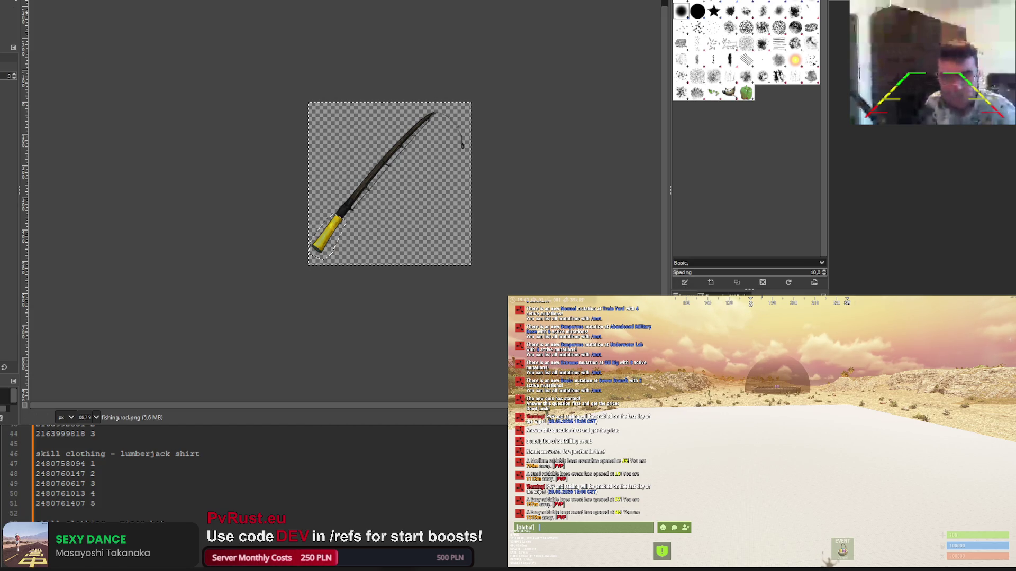
Export the recoloured fishing rod icon
{"action": "key", "text": "r"}
{"action": "scroll", "coordinate": [170, 105], "scroll_direction": "down", "scroll_amount": 2}
{"action": "scroll", "coordinate": [171, 106], "scroll_direction": "up", "scroll_amount": 1}
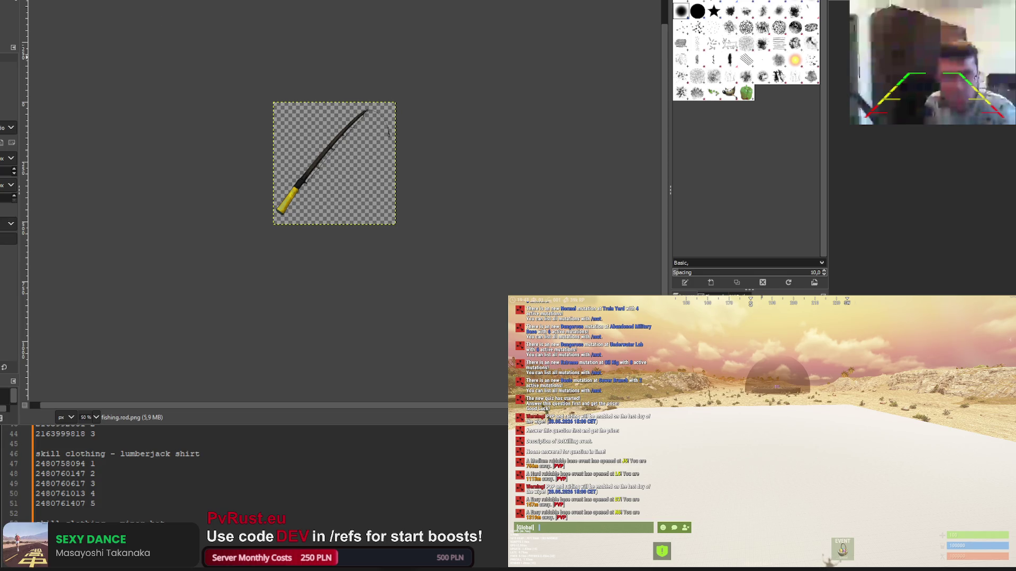
{"action": "key", "text": "ctrl+e"}
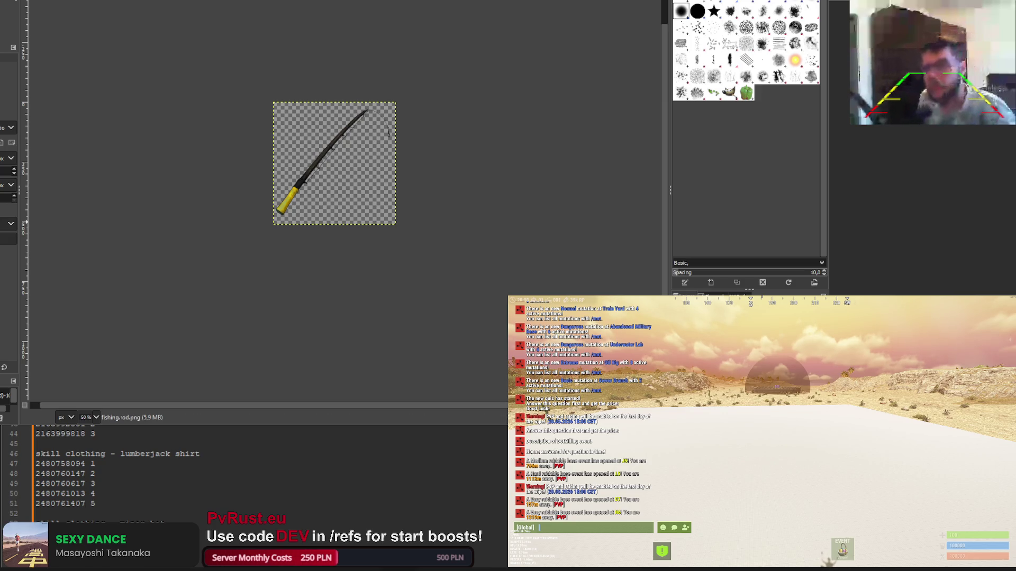
Return to the jackhammer image, re-export it, then move to the sickle image
{"action": "key", "text": "ctrl+Tab"}
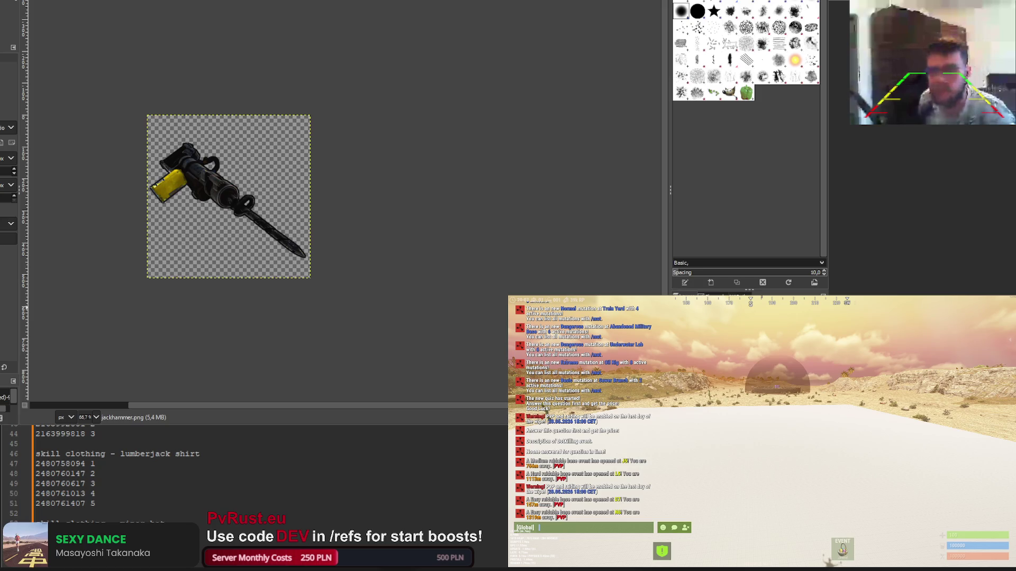
{"action": "key", "text": "ctrl+e"}
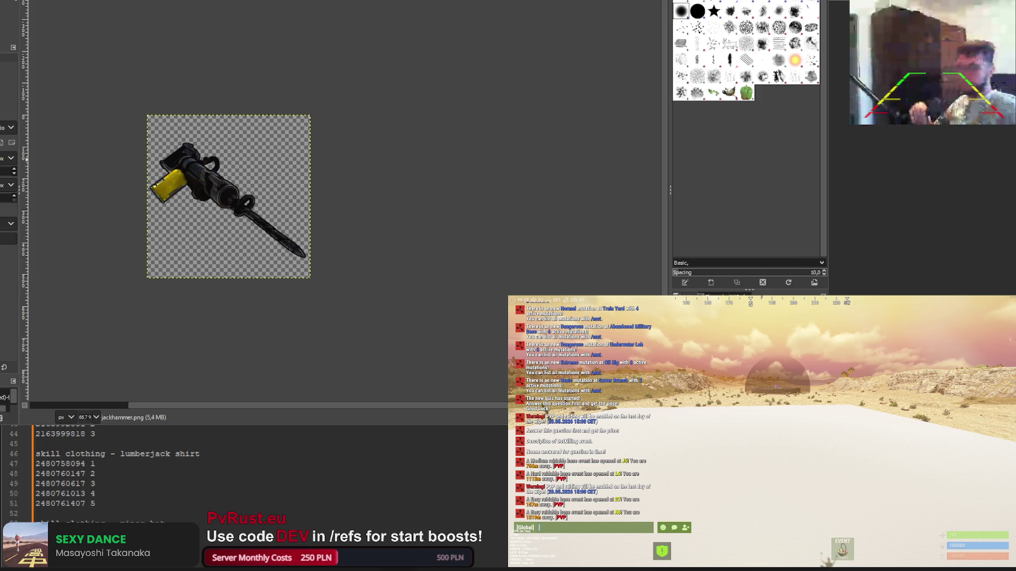
{"action": "key", "text": "ctrl+w"}
{"action": "key", "text": "ctrl+w"}
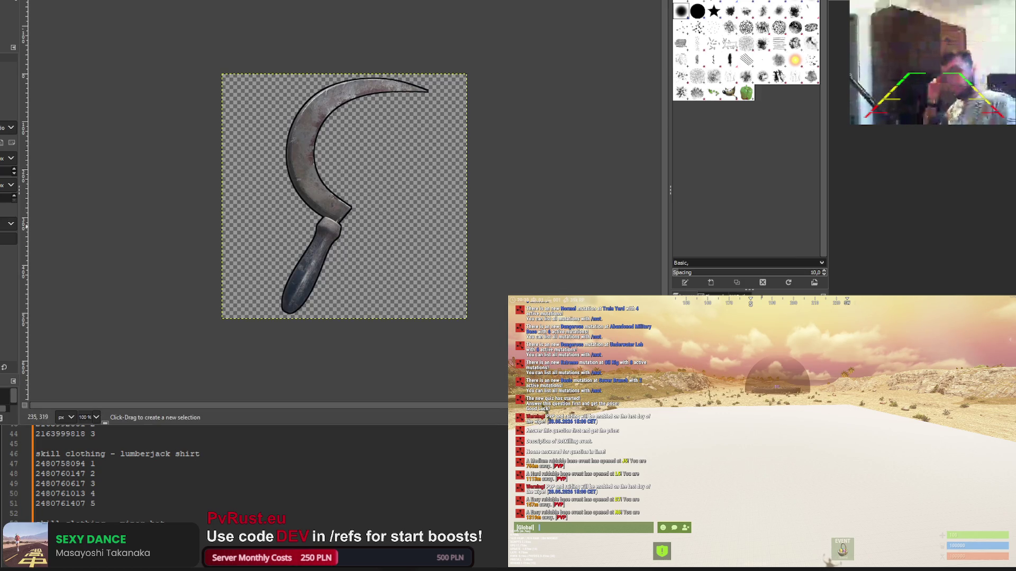
Outline the sickle's handle with a free-select polygon running along the blade edge
{"action": "scroll", "coordinate": [332, 230], "scroll_direction": "up", "scroll_amount": 3}
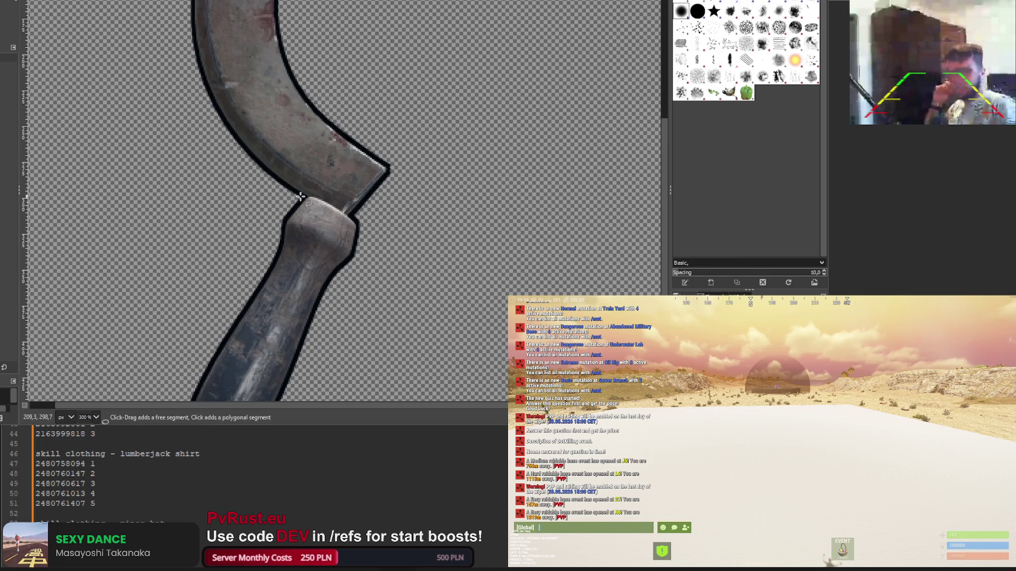
{"action": "scroll", "coordinate": [310, 196], "scroll_direction": "up", "scroll_amount": 4}
{"action": "left_click_drag", "start_coordinate": [286, 197], "coordinate": [404, 249]}
{"action": "scroll", "coordinate": [429, 268], "scroll_direction": "down", "scroll_amount": 3}
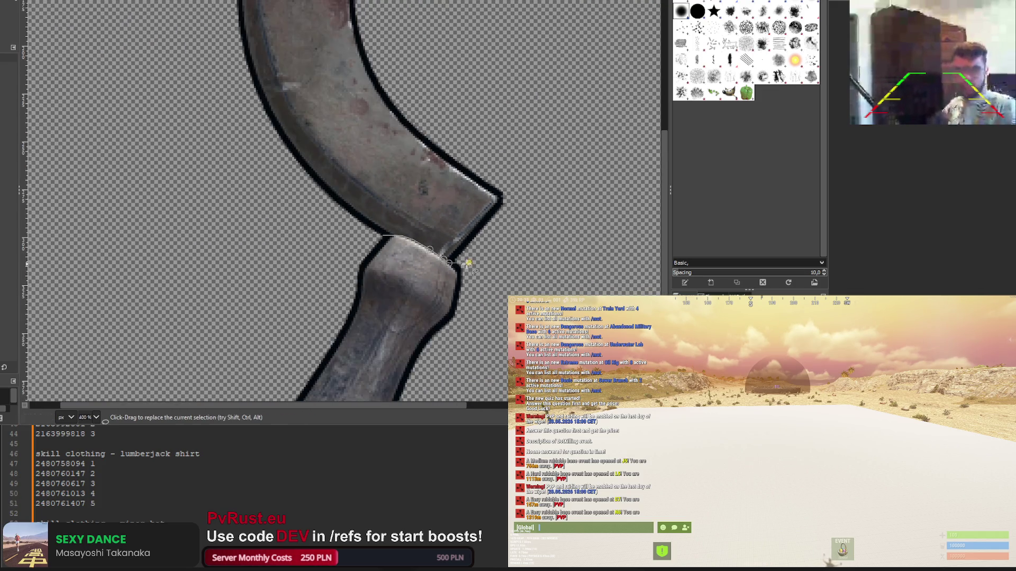
{"action": "left_click", "coordinate": [439, 320]}
{"action": "left_click", "coordinate": [122, 390]}
{"action": "left_click", "coordinate": [220, 104]}
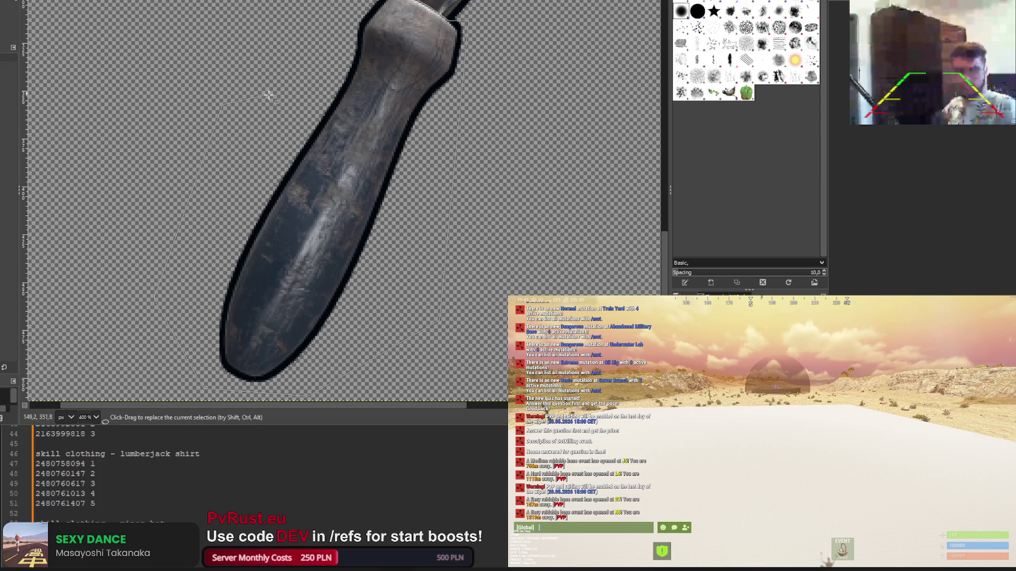
{"action": "scroll", "coordinate": [268, 96], "scroll_direction": "up", "scroll_amount": 3}
{"action": "left_click", "coordinate": [324, 106]}
{"action": "left_click", "coordinate": [383, 95]}
{"action": "scroll", "coordinate": [383, 96], "scroll_direction": "down", "scroll_amount": 3}
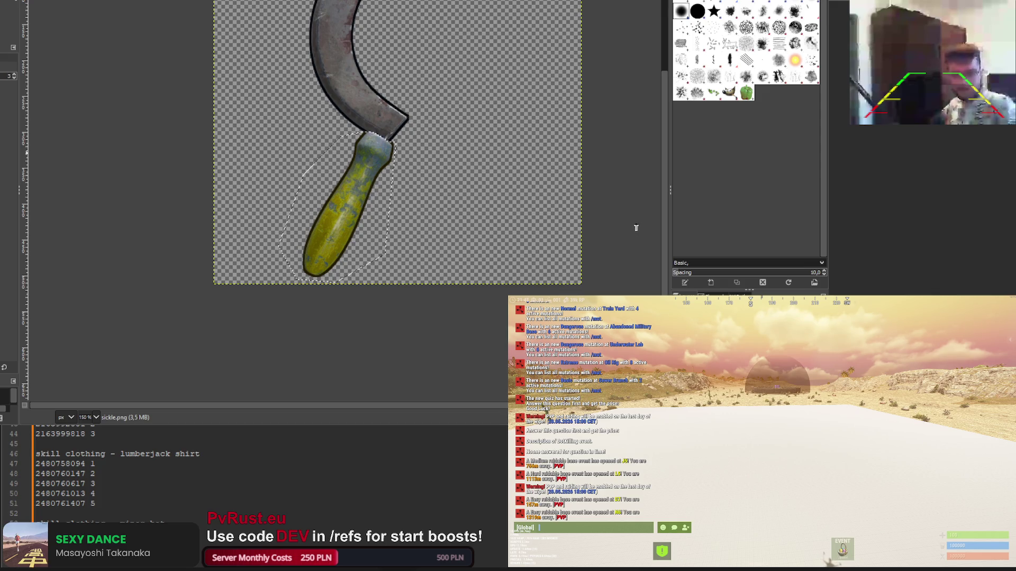
Strip the reddish tint from the sickle blade and darken it to near-black grey
{"action": "scroll", "coordinate": [376, 156], "scroll_direction": "up", "scroll_amount": 6, "text": "ctrl"}
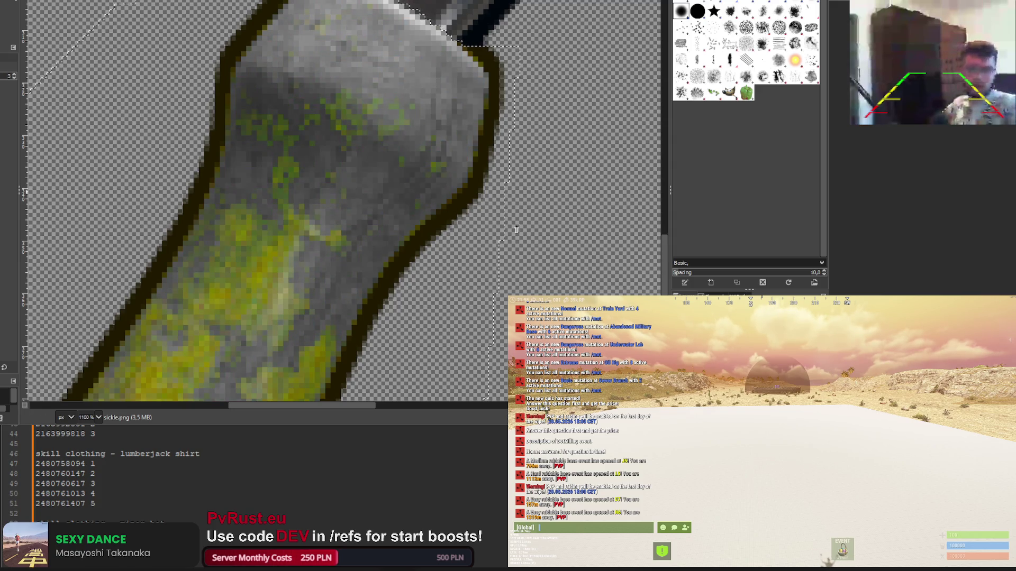
{"action": "scroll", "coordinate": [516, 230], "scroll_direction": "down", "scroll_amount": 5, "text": "ctrl"}
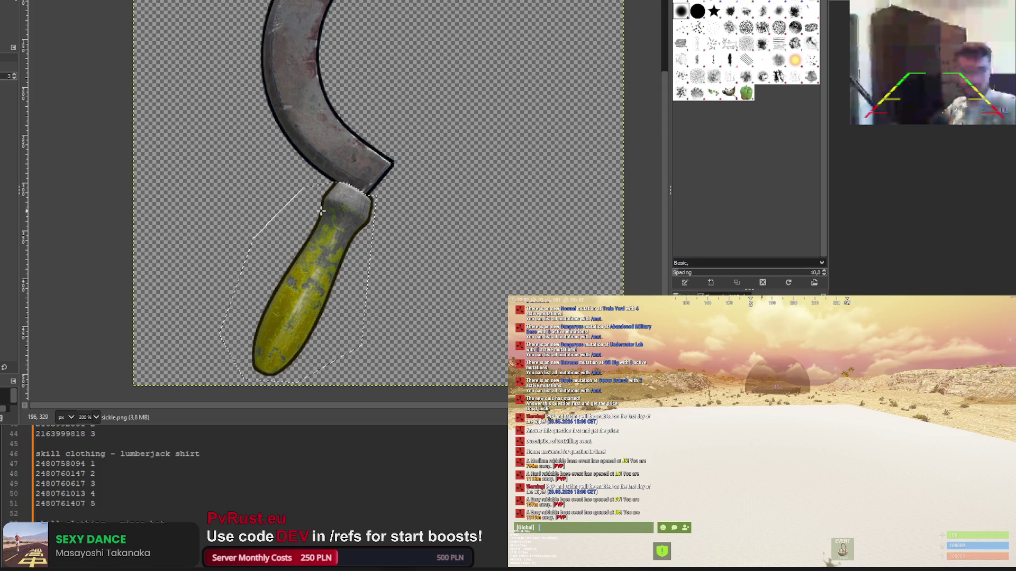
{"action": "key", "text": "shift+o"}
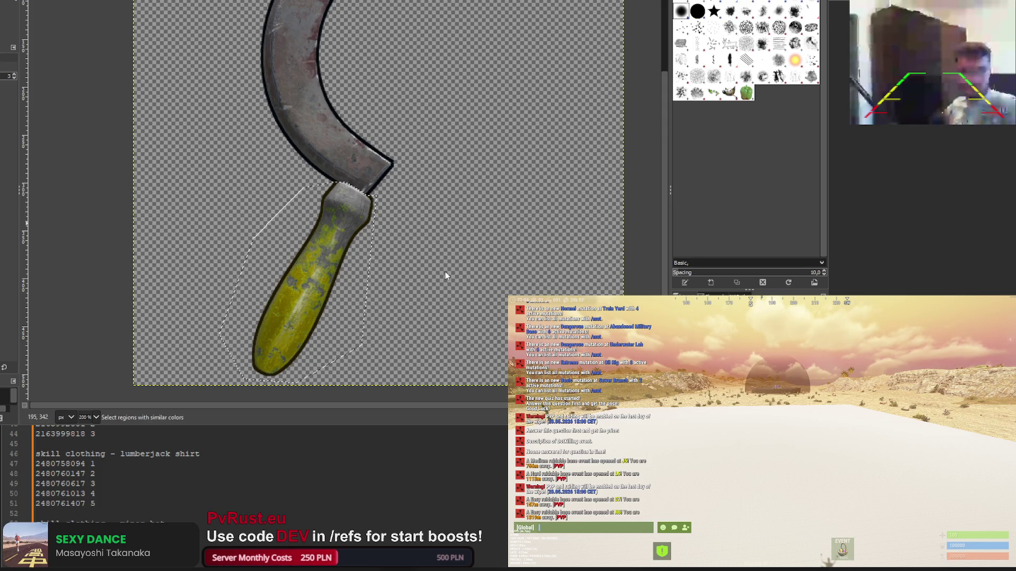
{"action": "key", "text": "1"}
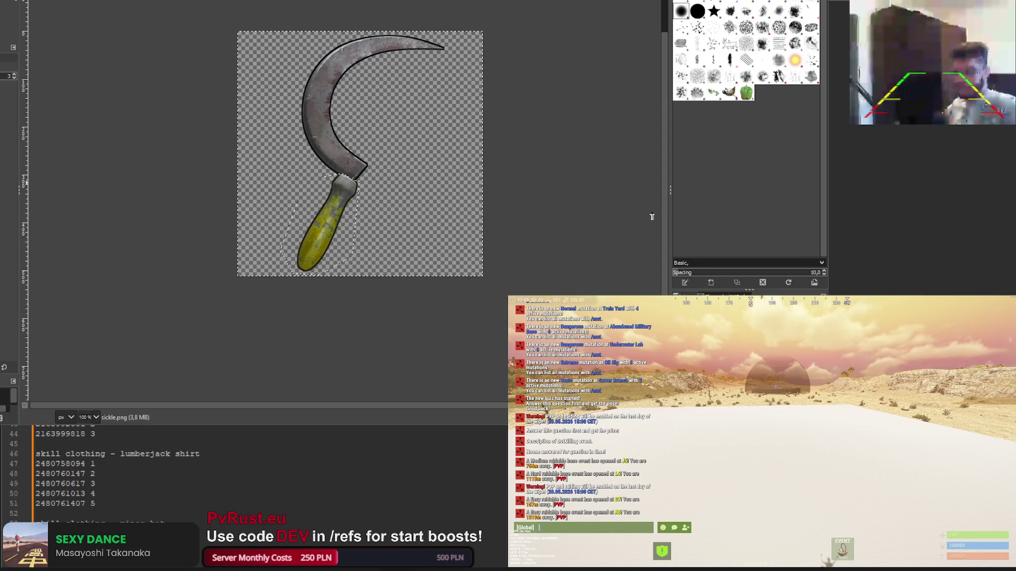
{"action": "key", "text": "ctrl+z"}
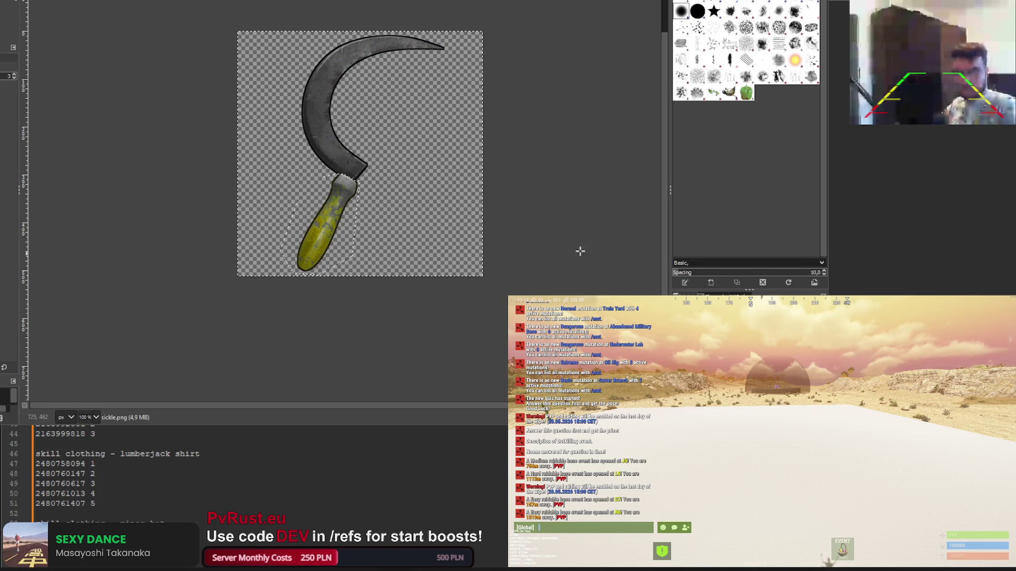
{"action": "key", "text": "ctrl+z"}
{"action": "key", "text": "ctrl+z"}
{"action": "key", "text": "ctrl+z"}
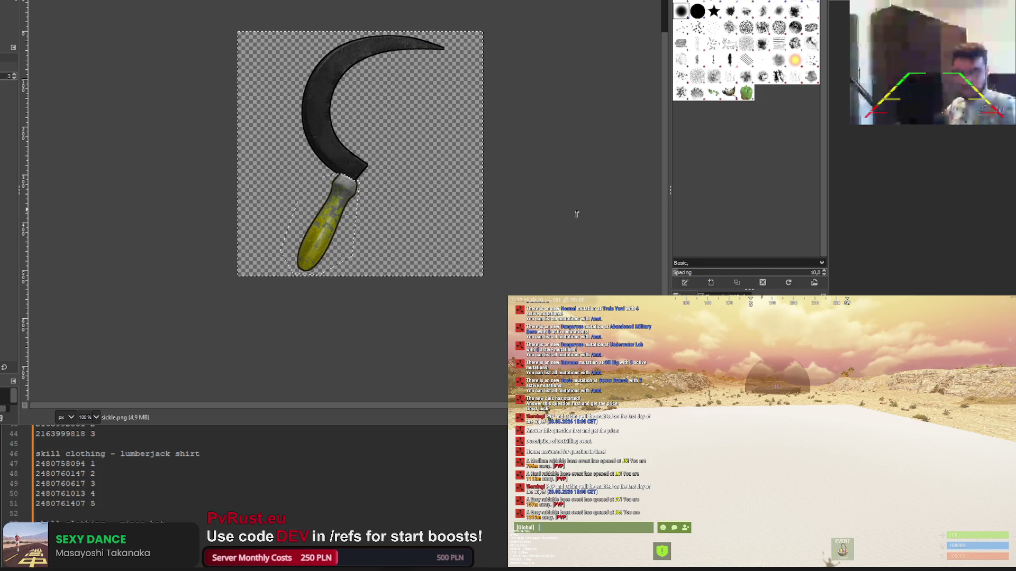
Export the sickle icon with its yellow handle and near-black blade
{"action": "key", "text": "r"}
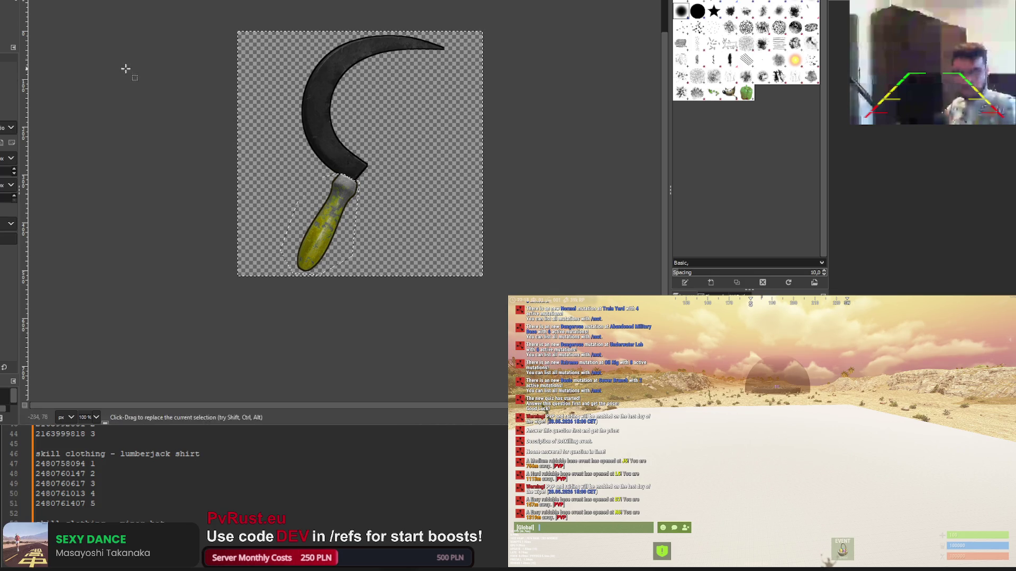
{"action": "scroll", "coordinate": [138, 105], "scroll_direction": "down", "scroll_amount": 3, "text": "ctrl"}
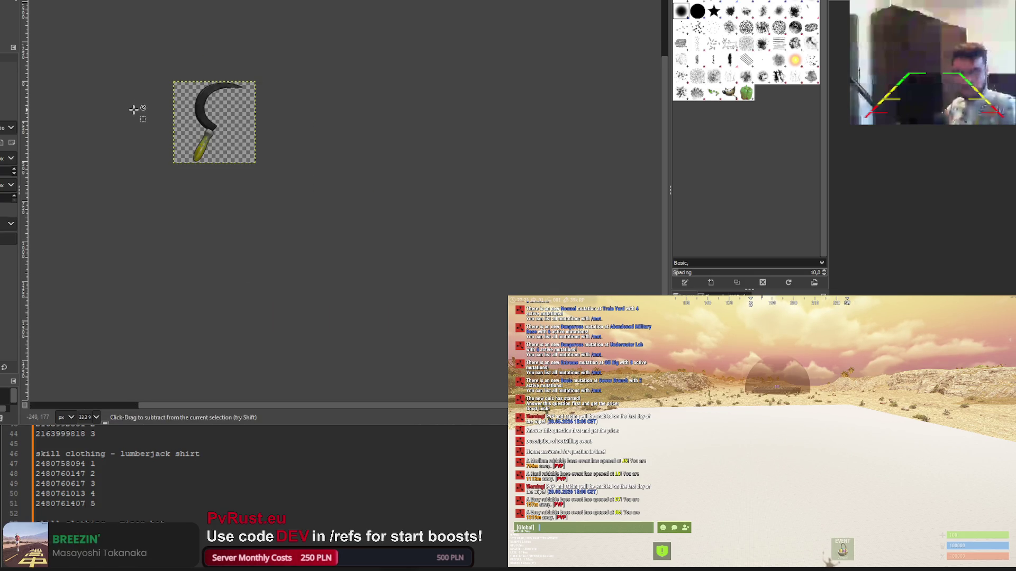
{"action": "scroll", "coordinate": [133, 110], "scroll_direction": "up", "scroll_amount": 6, "text": "ctrl"}
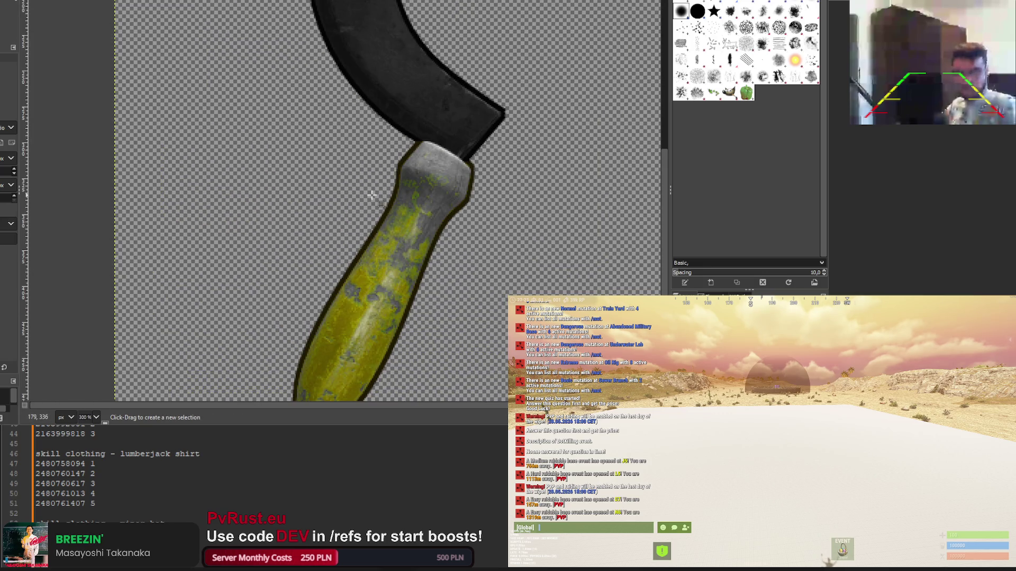
{"action": "scroll", "coordinate": [372, 196], "scroll_direction": "down", "scroll_amount": 3, "text": "ctrl"}
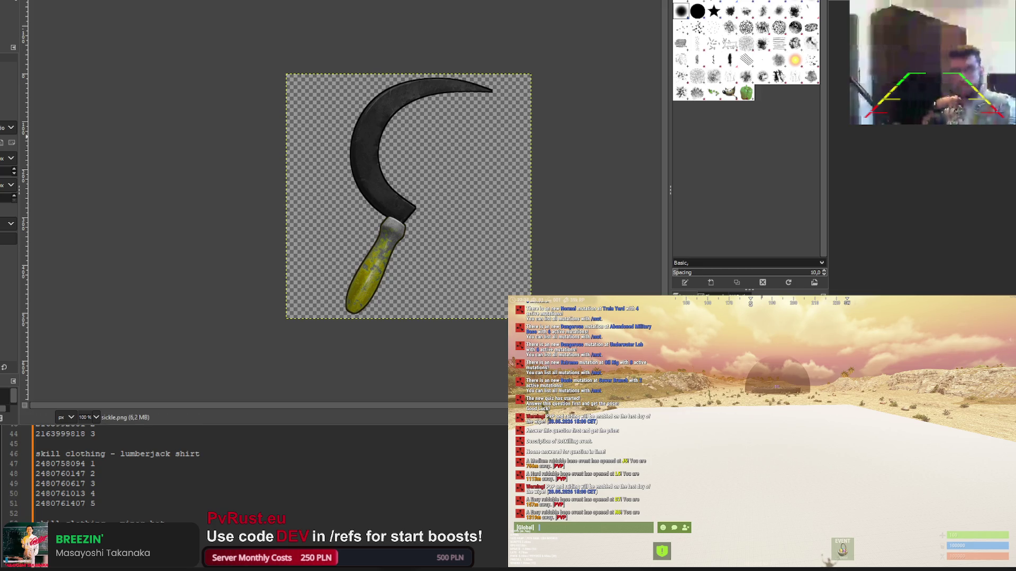
{"action": "key", "text": "ctrl+e"}
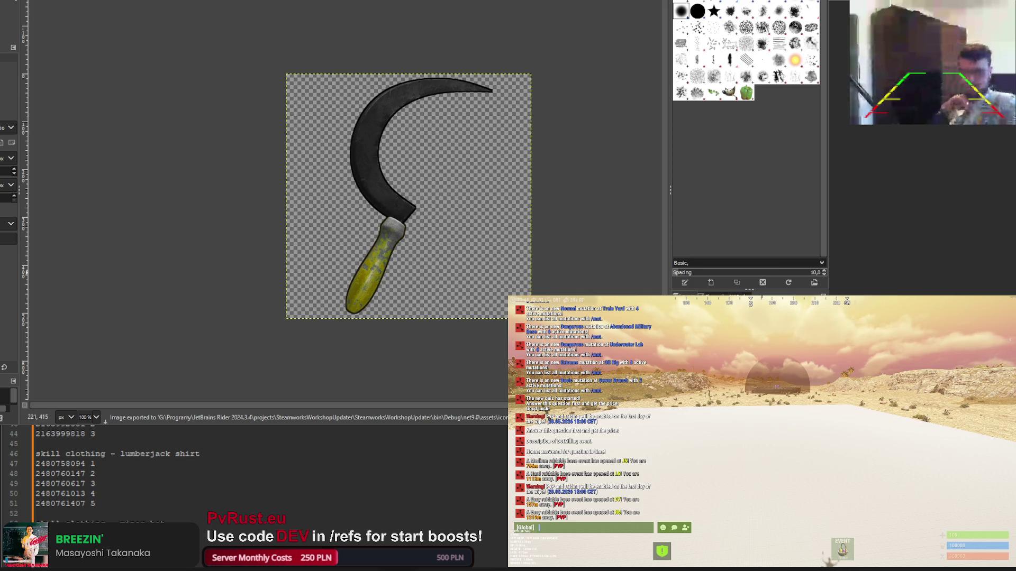
Fuzzy-select the sickle by colour, raising the threshold to catch the yellow patches
{"action": "scroll", "coordinate": [383, 280], "scroll_direction": "up", "scroll_amount": 3}
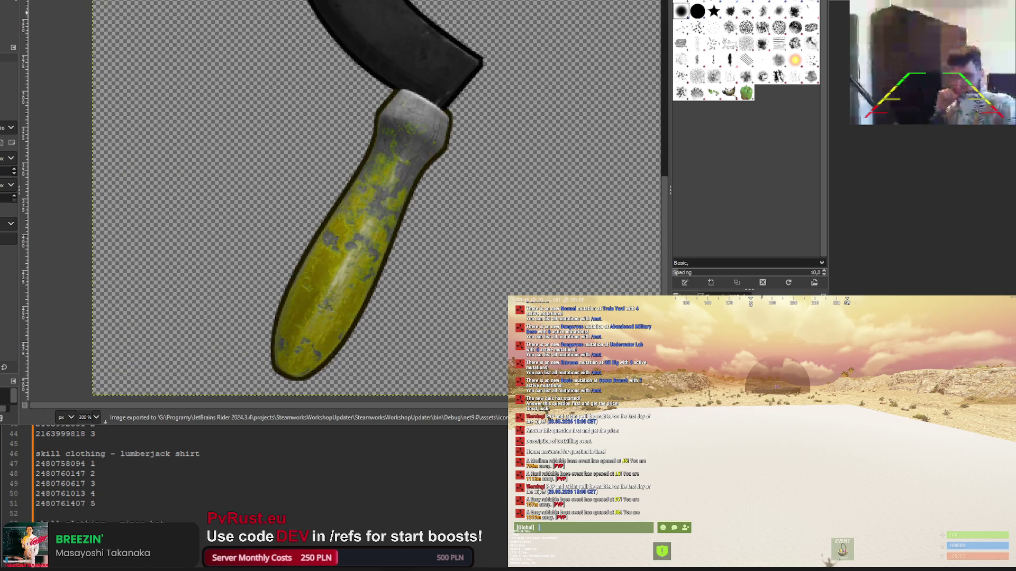
{"action": "key", "text": "p"}
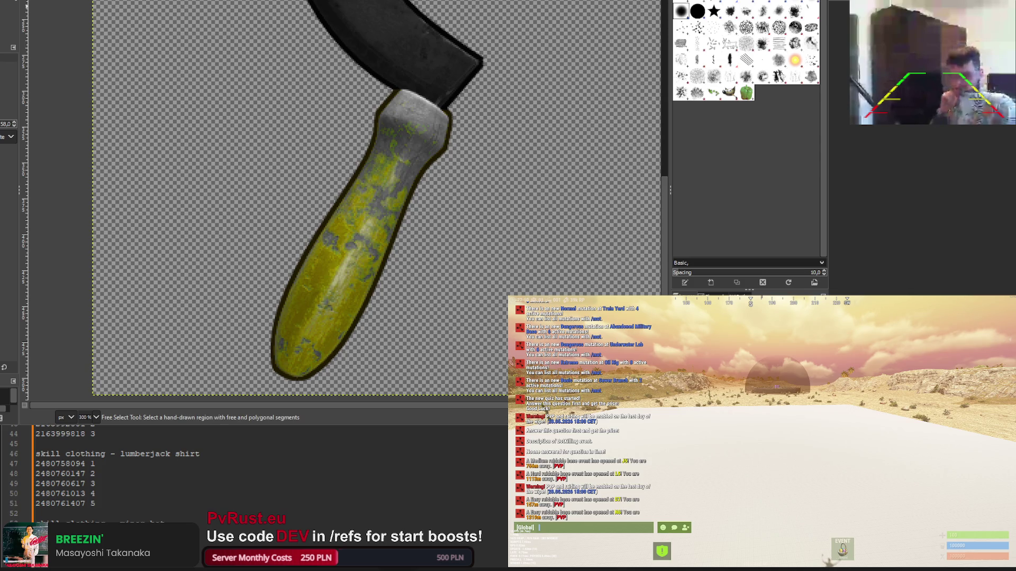
{"action": "key", "text": "u"}
{"action": "left_click", "coordinate": [352, 229]}
{"action": "left_click_drag", "start_coordinate": [352, 228], "coordinate": [411, 141]}
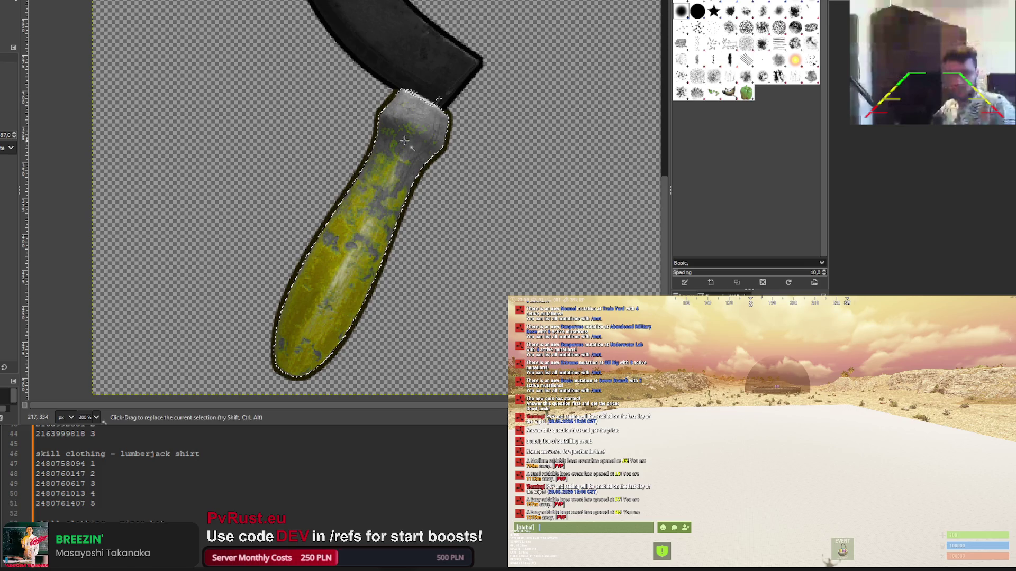
{"action": "scroll", "coordinate": [410, 142], "scroll_direction": "up", "scroll_amount": 2}
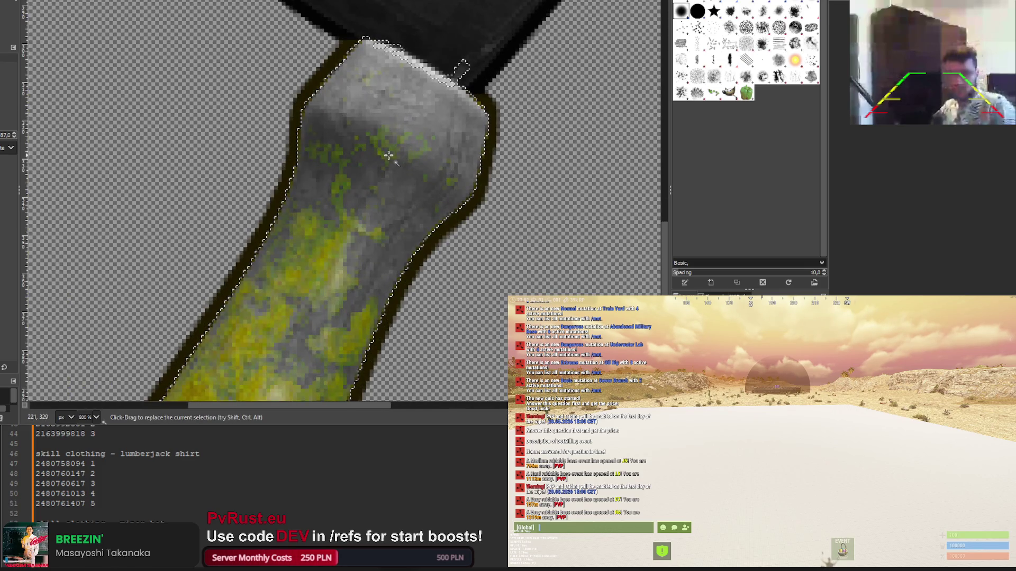
{"action": "scroll", "coordinate": [389, 155], "scroll_direction": "up", "scroll_amount": 1}
{"action": "scroll", "coordinate": [350, 132], "scroll_direction": "down", "scroll_amount": 3}
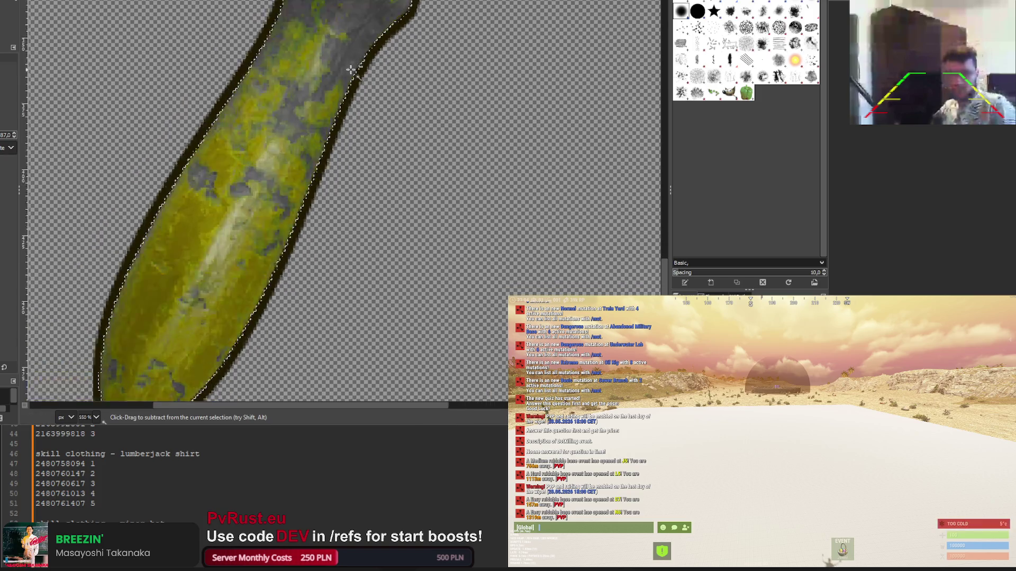
{"action": "scroll", "coordinate": [373, 148], "scroll_direction": "up", "scroll_amount": 4}
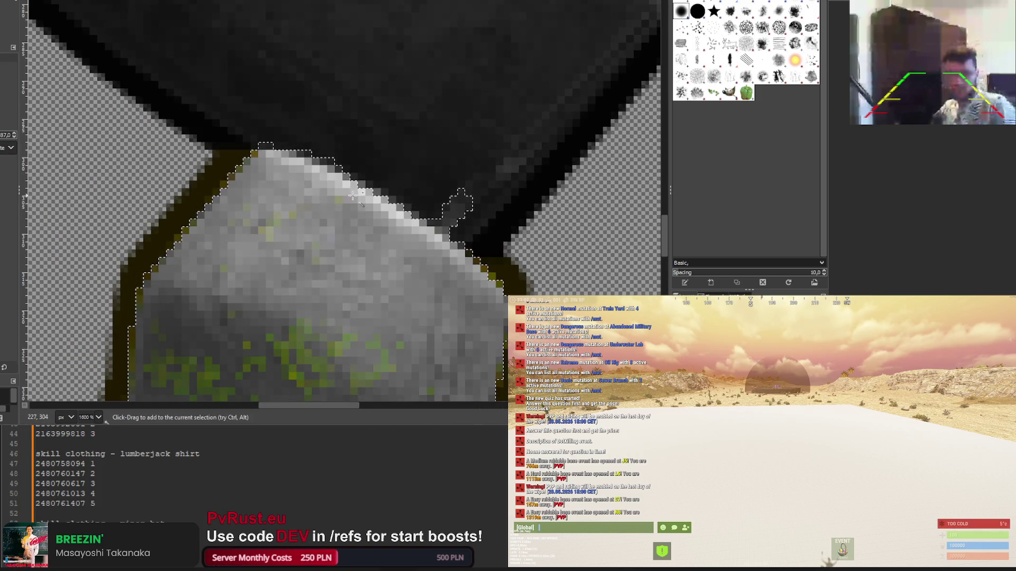
{"action": "scroll", "coordinate": [354, 192], "scroll_direction": "down", "scroll_amount": 4}
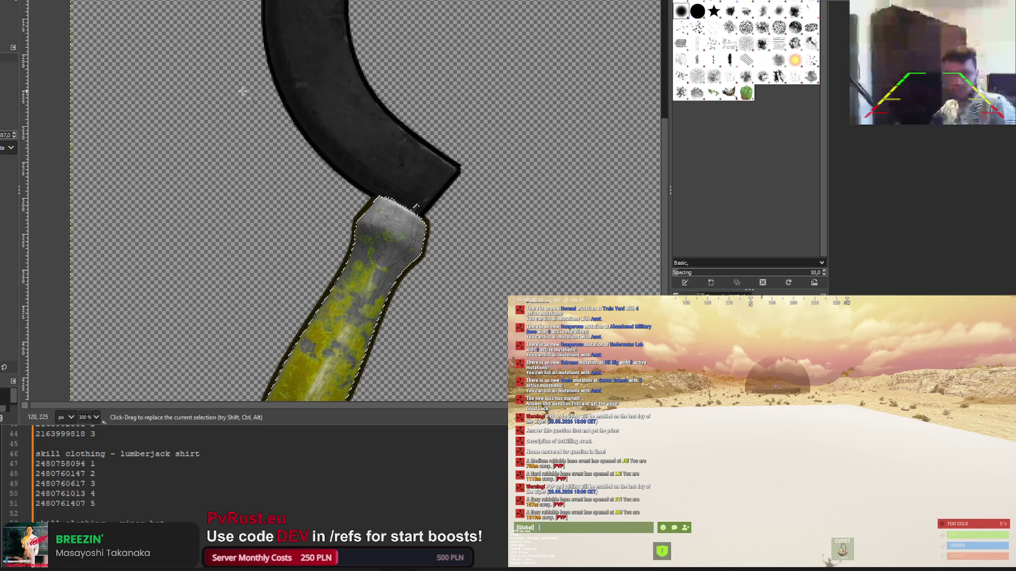
{"action": "scroll", "coordinate": [432, 200], "scroll_direction": "up", "scroll_amount": 2}
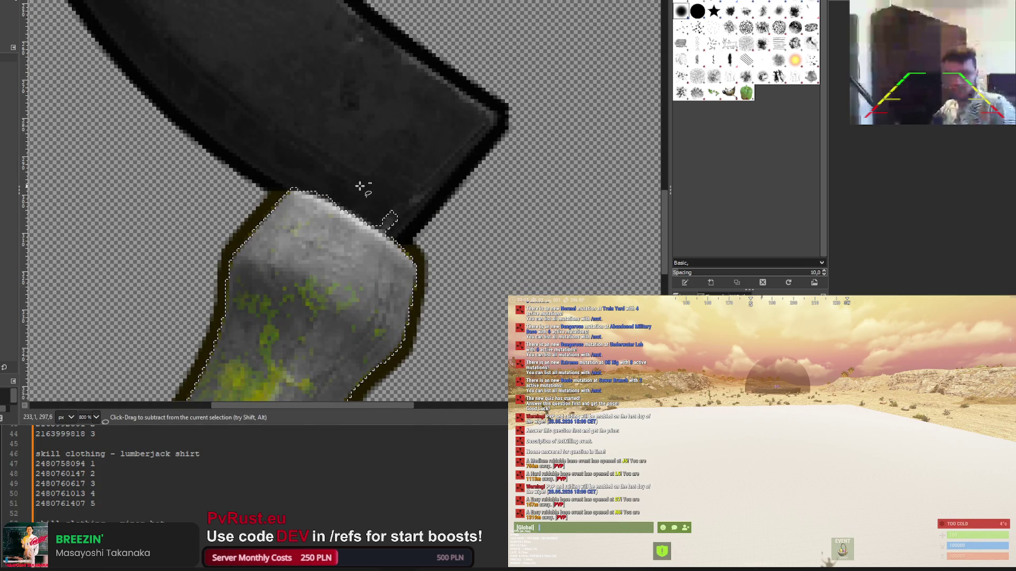
Trim the handle selection where it meets the blade and recolour it golden yellow
{"action": "left_click", "coordinate": [373, 222]}
{"action": "left_click", "coordinate": [397, 237]}
{"action": "left_click", "coordinate": [417, 218]}
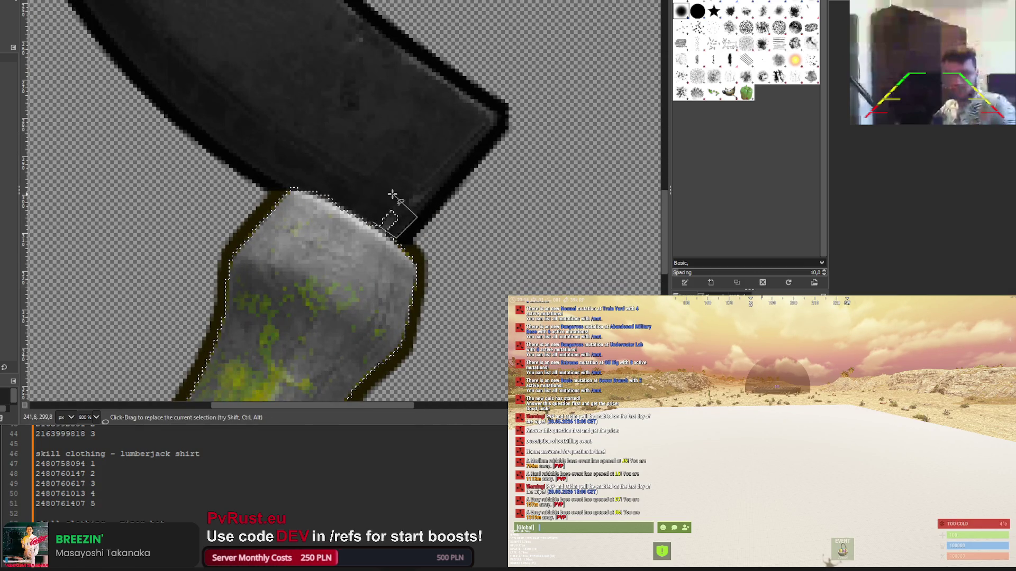
{"action": "left_click", "coordinate": [373, 223]}
{"action": "scroll", "coordinate": [388, 226], "scroll_direction": "down", "scroll_amount": 2}
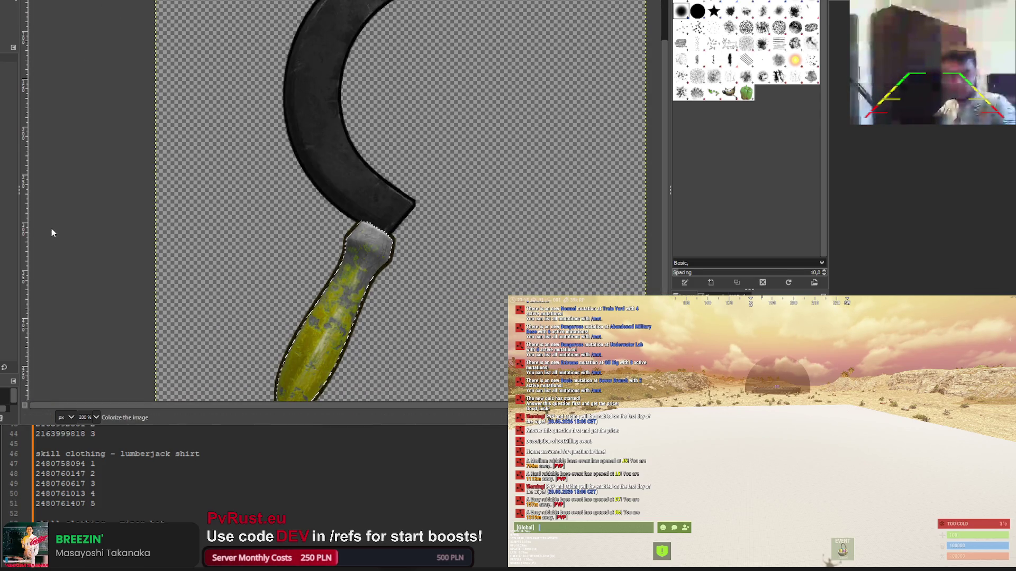
{"action": "key", "text": "ctrl+f"}
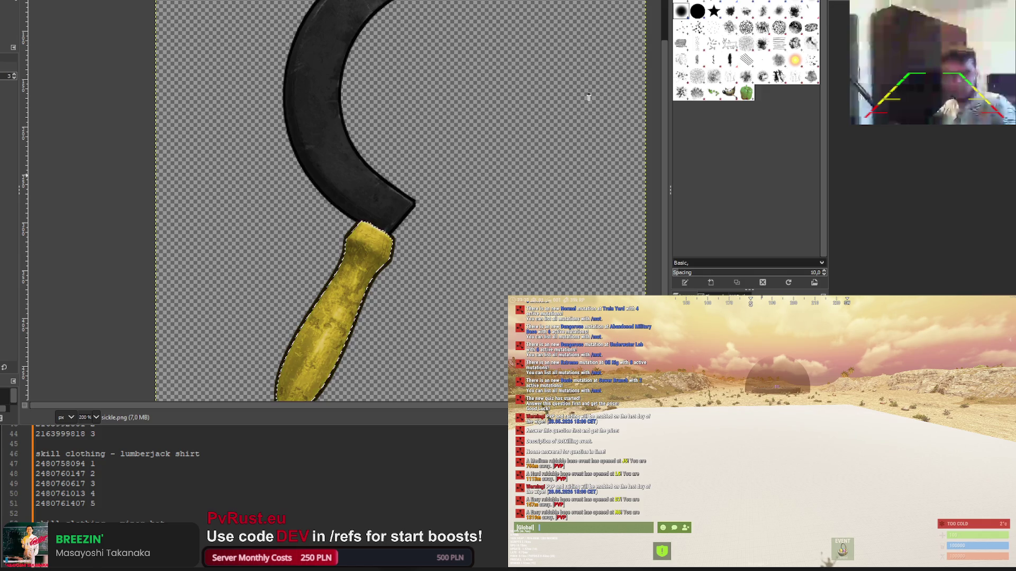
{"action": "key", "text": "ctrl+z"}
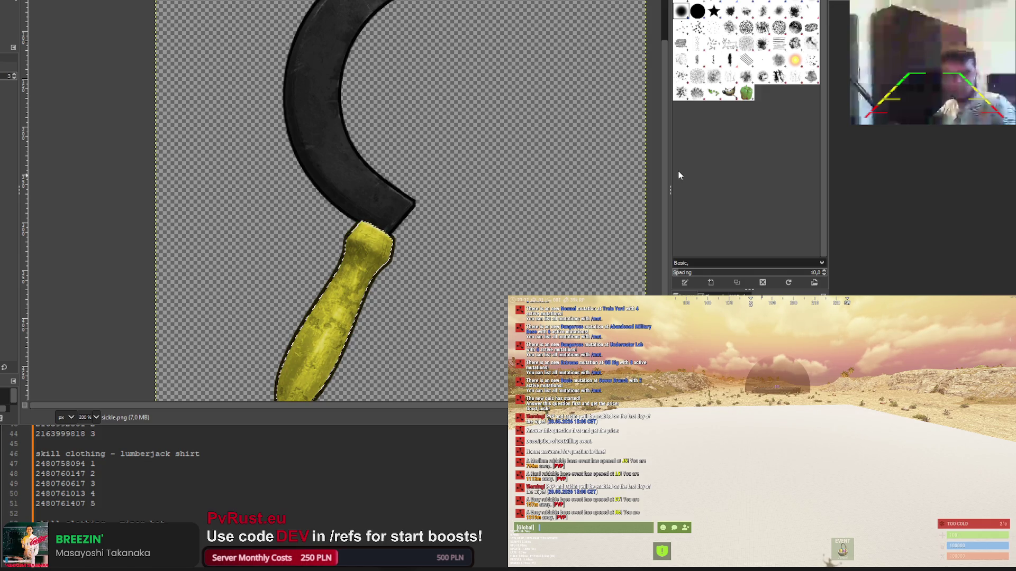
{"action": "scroll", "coordinate": [206, 148], "scroll_direction": "down", "scroll_amount": 3}
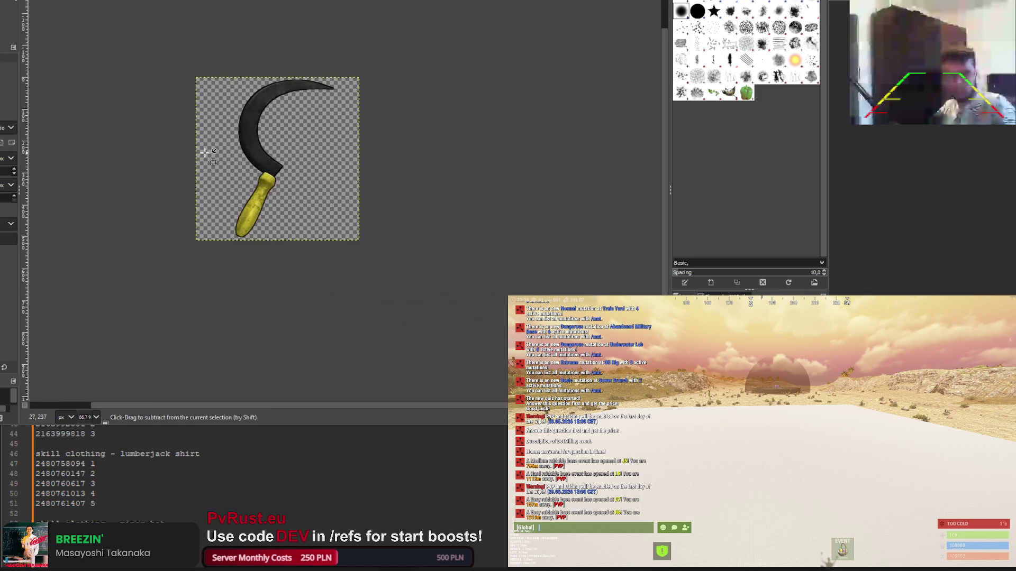
Export sickle.png and cycle past the syringe image to salvaged_sword.png
{"action": "key", "text": "ctrl+e"}
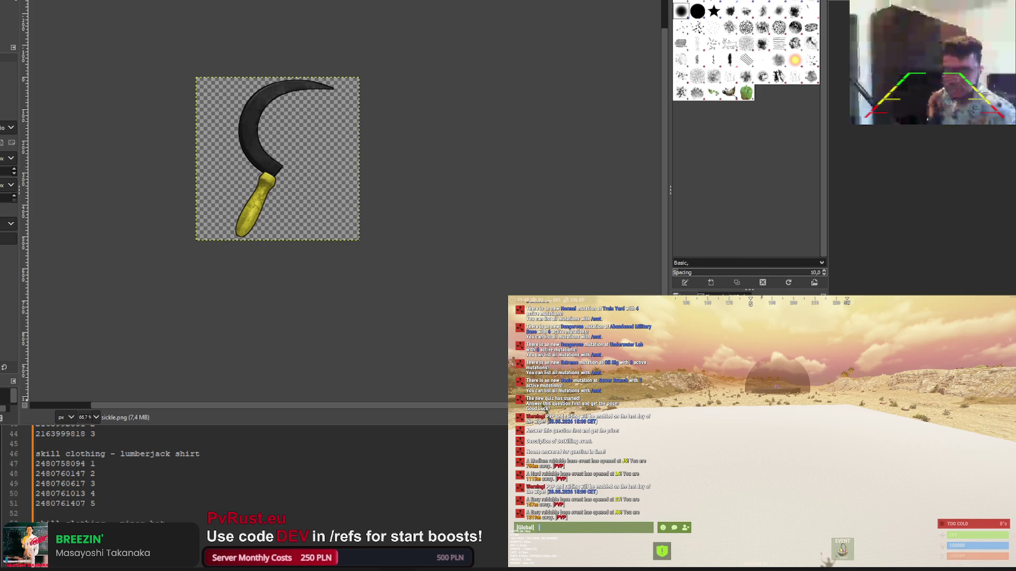
{"action": "key", "text": "ctrl+w"}
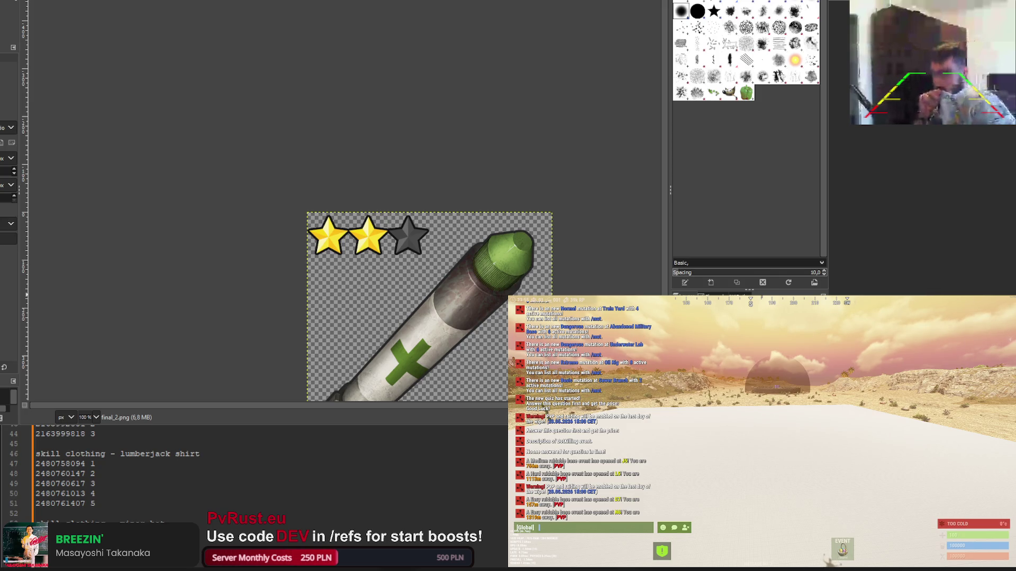
{"action": "key", "text": "ctrl+w"}
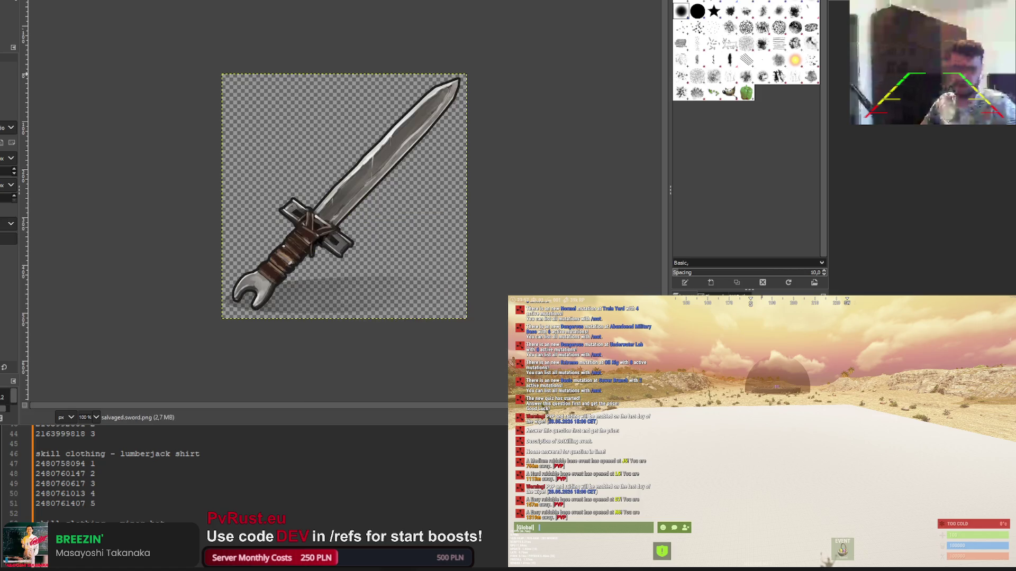
Shift the salvaged sword grip's hue from brown toward olive green with Hue-Chroma
{"action": "scroll", "coordinate": [267, 256], "scroll_direction": "up", "scroll_amount": 3}
{"action": "scroll", "coordinate": [267, 256], "scroll_direction": "down", "scroll_amount": 2}
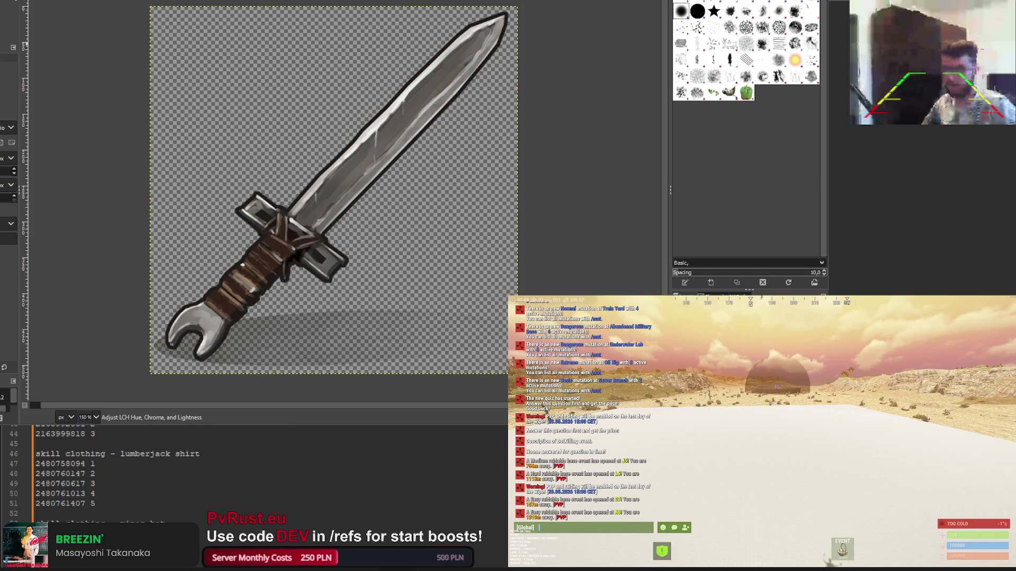
{"action": "left_click", "coordinate": [423, 182]}
{"action": "mouse_move", "coordinate": [655, 210]}
{"action": "left_mouse_down"}
{"action": "mouse_move", "coordinate": [686, 211]}
{"action": "mouse_move", "coordinate": [623, 204]}
{"action": "mouse_move", "coordinate": [657, 205]}
{"action": "left_mouse_up"}
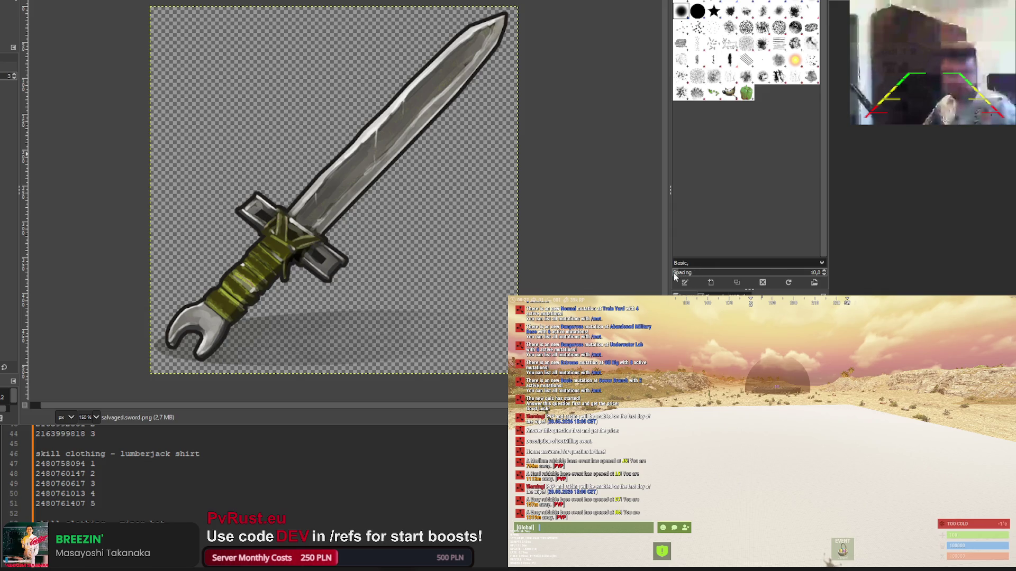
{"action": "scroll", "coordinate": [280, 281], "scroll_direction": "up", "scroll_amount": 2}
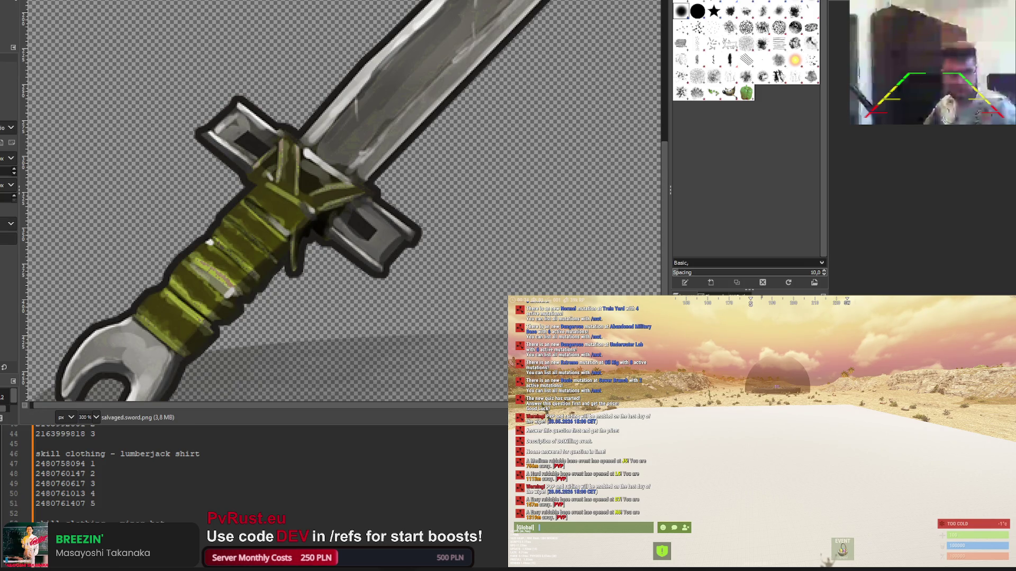
Fuzzy-select the sword's upper and lower grip wrapping, tuning the colour threshold, then trim with Rectangle Select
{"action": "key", "text": "f"}
{"action": "key", "text": "u"}
{"action": "left_click", "coordinate": [317, 226]}
{"action": "left_click_drag", "start_coordinate": [316, 226], "coordinate": [311, 208]}
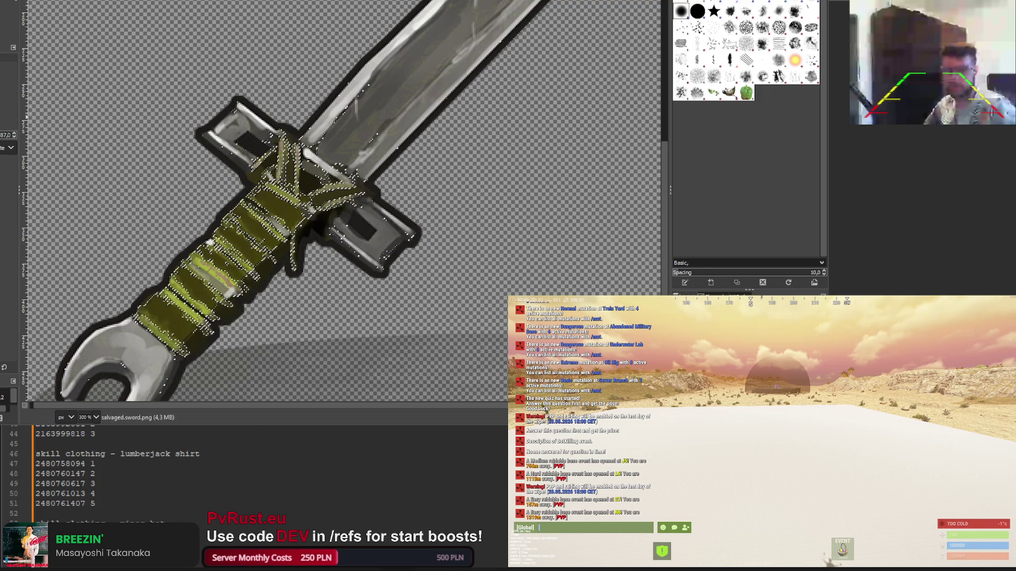
{"action": "left_click_drag", "start_coordinate": [291, 153], "coordinate": [294, 161]}
{"action": "left_click", "coordinate": [251, 223]}
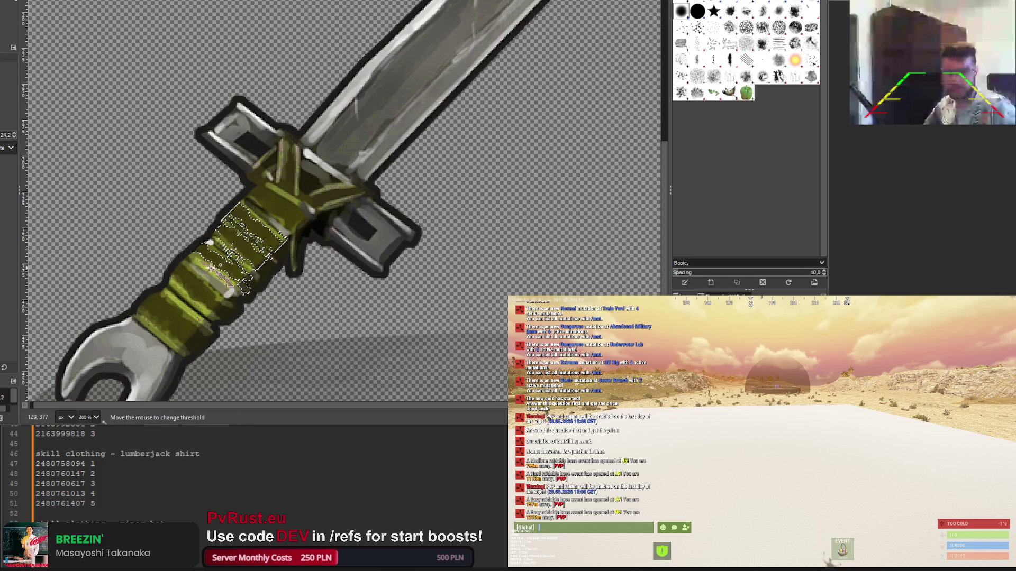
{"action": "left_click_drag", "start_coordinate": [199, 275], "coordinate": [174, 322], "text": "shift"}
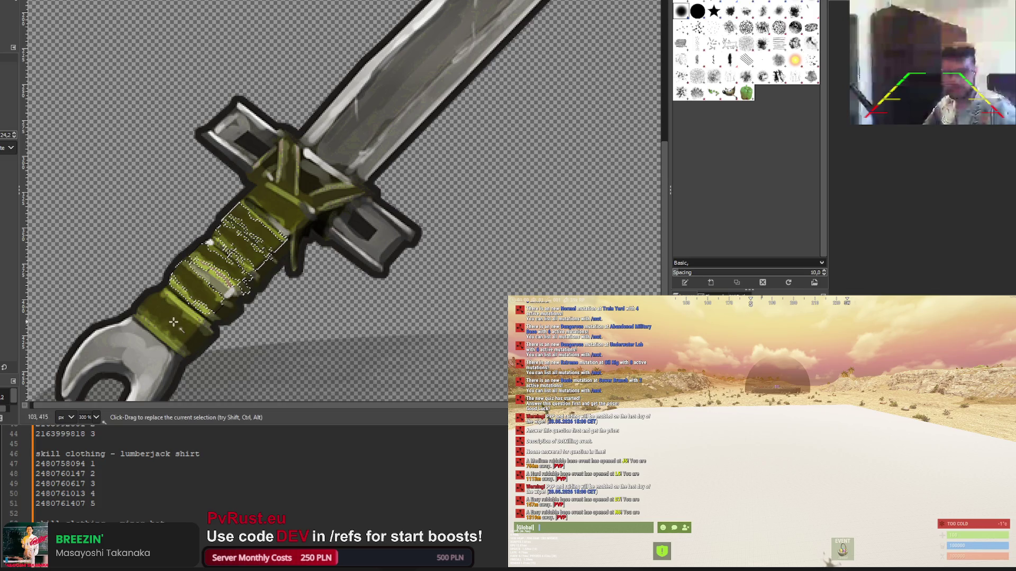
{"action": "key", "text": "r"}
{"action": "scroll", "coordinate": [158, 159], "scroll_direction": "down", "scroll_amount": 1}
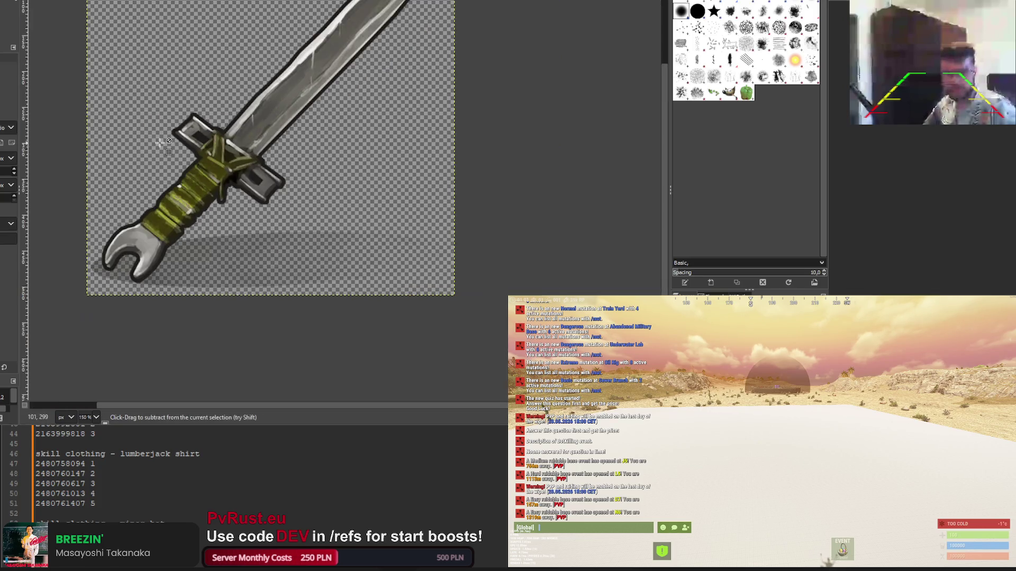
{"action": "scroll", "coordinate": [164, 162], "scroll_direction": "up", "scroll_amount": 1}
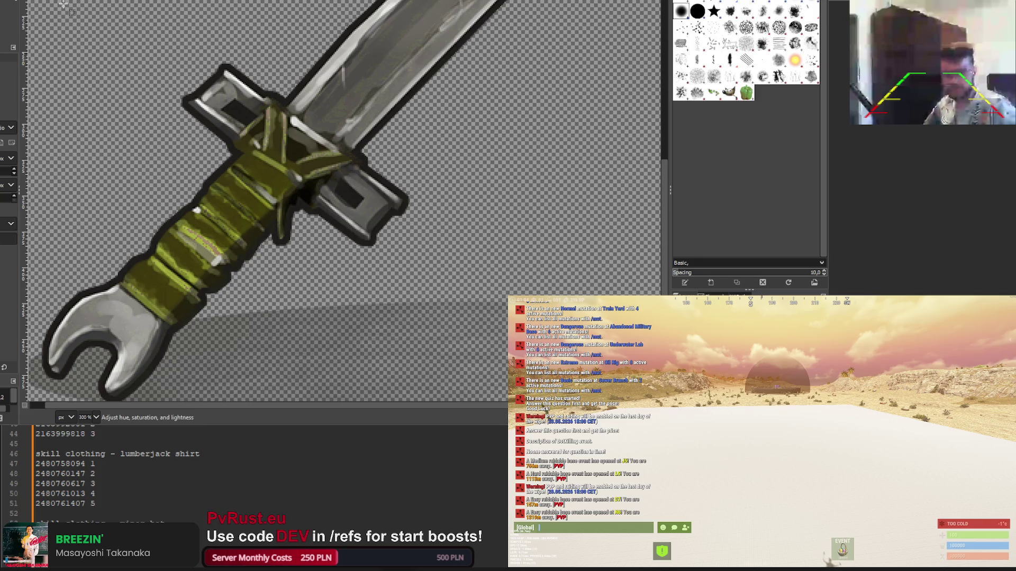
{"action": "key", "text": "u"}
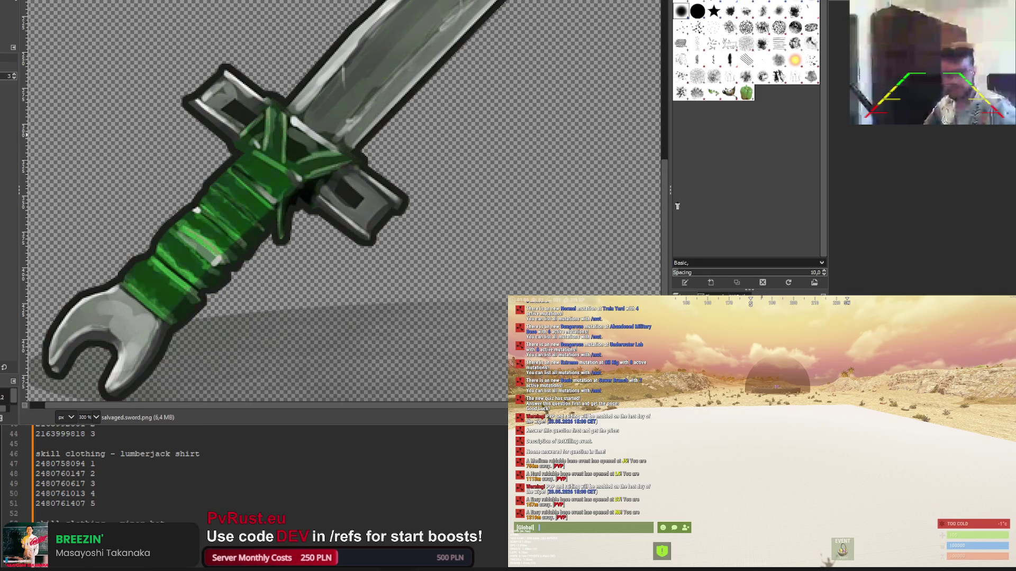
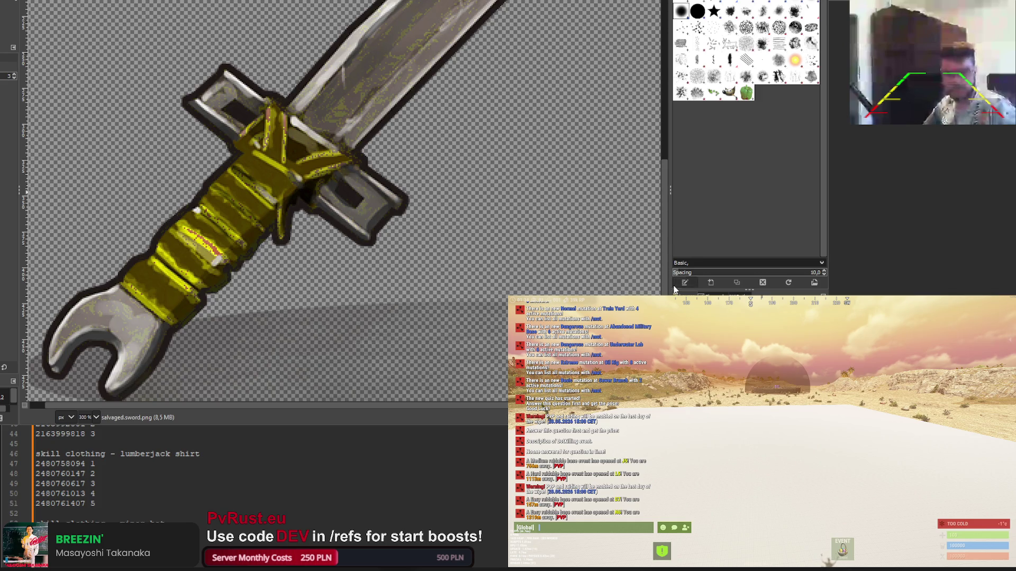
Fit the sword in view and fuzzy-select the yellow grip, undoing additions that spill onto the edges
{"action": "key", "text": "shift+ctrl+j"}
{"action": "scroll", "coordinate": [400, 193], "scroll_direction": "up", "scroll_amount": 5}
{"action": "scroll", "coordinate": [401, 193], "scroll_direction": "up", "scroll_amount": 1}
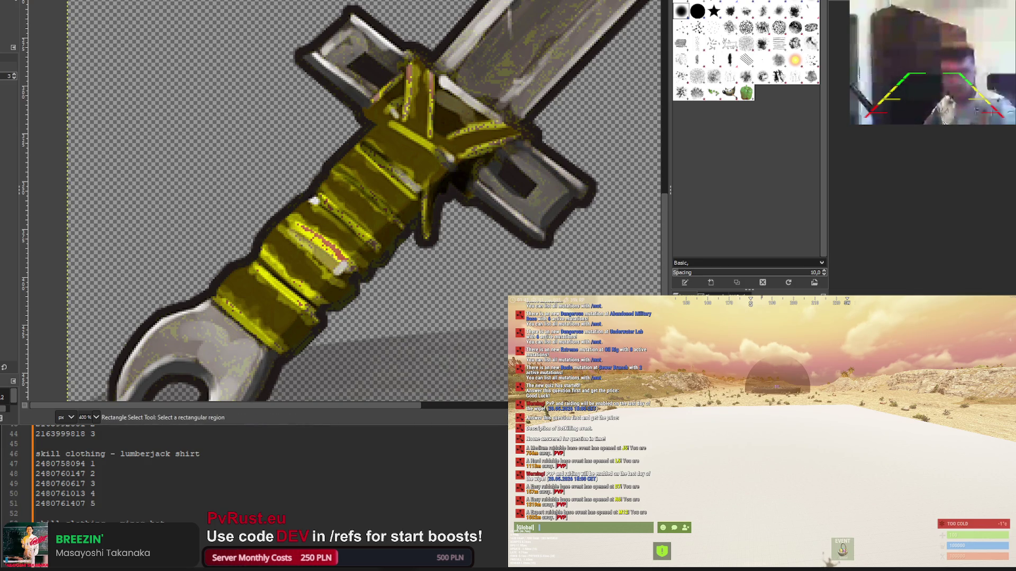
{"action": "key", "text": "u"}
{"action": "left_click", "coordinate": [390, 139]}
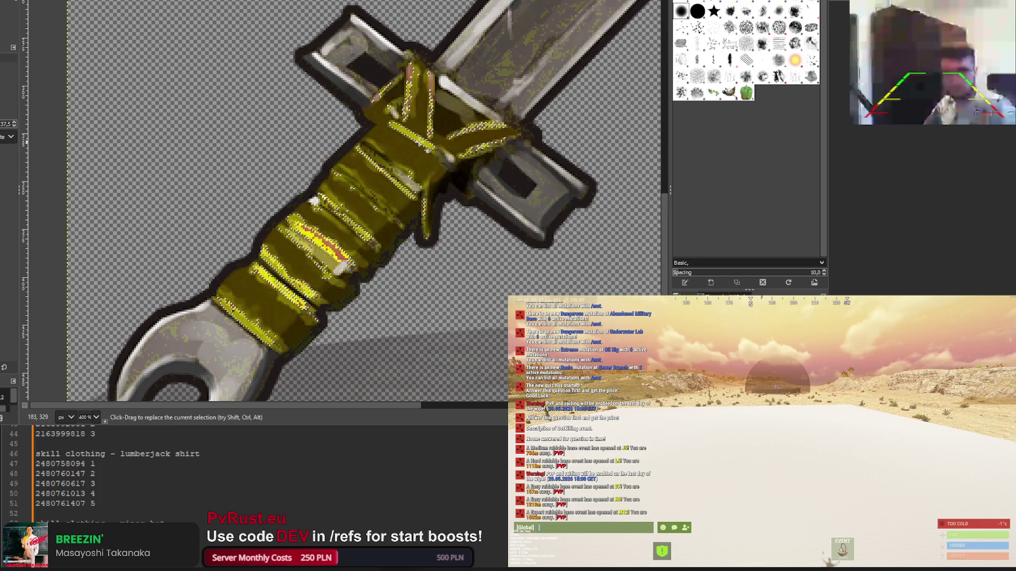
{"action": "left_click", "coordinate": [394, 147], "text": "shift"}
{"action": "key", "text": "ctrl+z"}
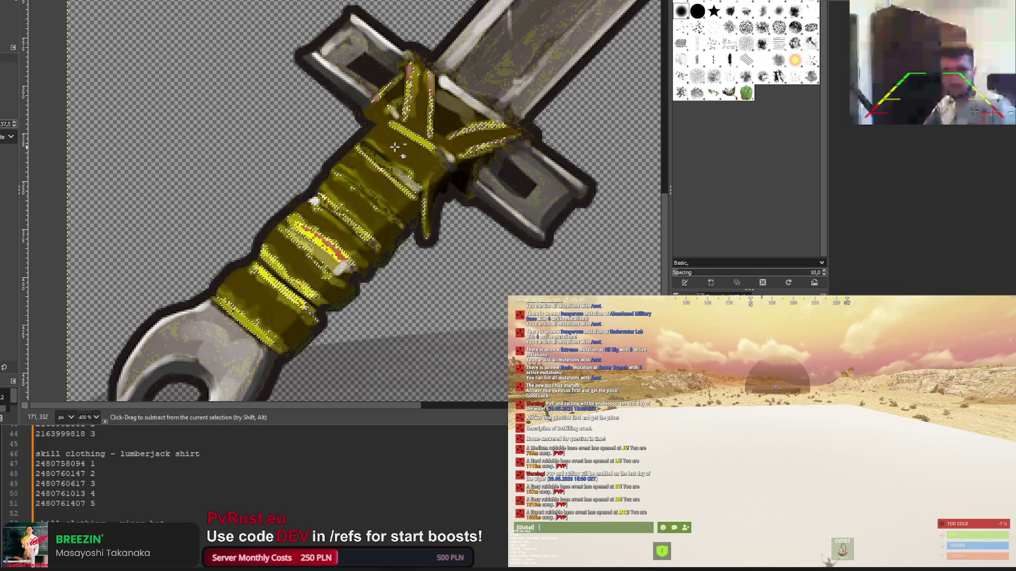
{"action": "left_click", "coordinate": [396, 144], "text": "shift"}
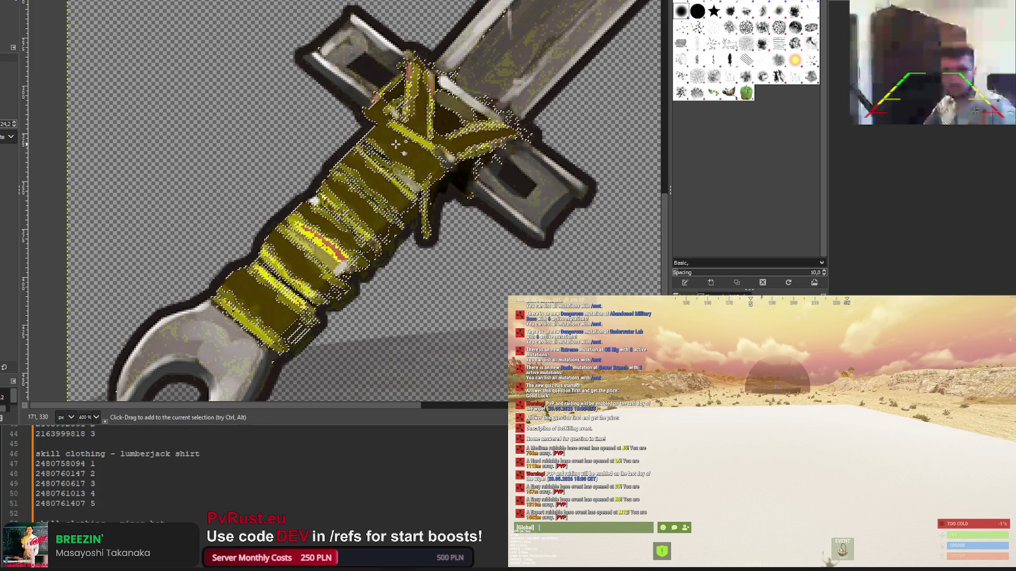
{"action": "key", "text": "ctrl+z"}
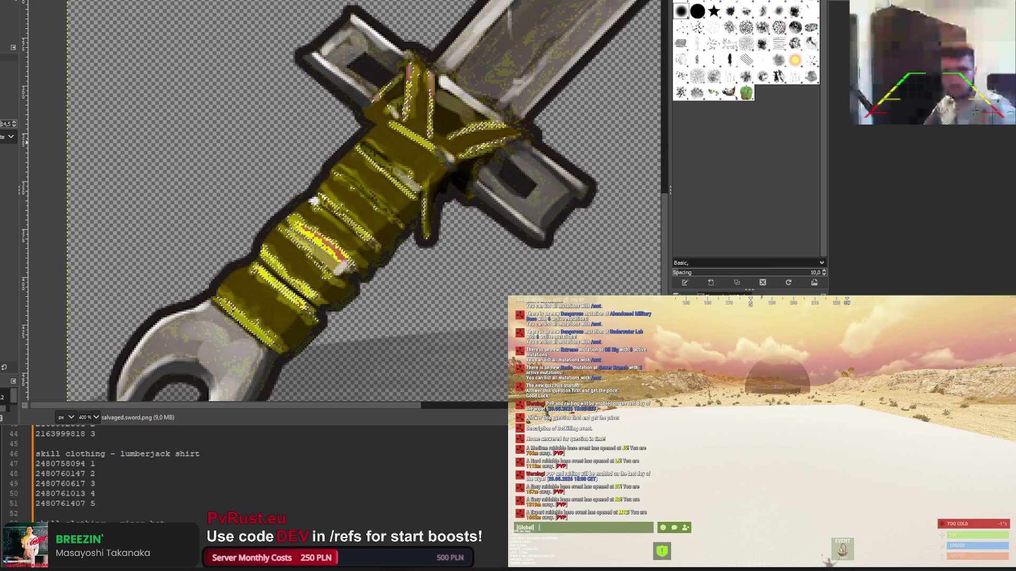
Subtract stray areas, add small grip patches, and trim the selection back to the lower grip
{"action": "scroll", "coordinate": [339, 248], "scroll_direction": "up", "scroll_amount": 2}
{"action": "mouse_move", "coordinate": [337, 245]}
{"action": "left_mouse_down"}
{"action": "mouse_move", "coordinate": [260, 165]}
{"action": "mouse_move", "coordinate": [218, 224]}
{"action": "mouse_move", "coordinate": [236, 233]}
{"action": "left_mouse_up"}
{"action": "scroll", "coordinate": [235, 232], "scroll_direction": "down", "scroll_amount": 4}
{"action": "scroll", "coordinate": [297, 180], "scroll_direction": "up", "scroll_amount": 5}
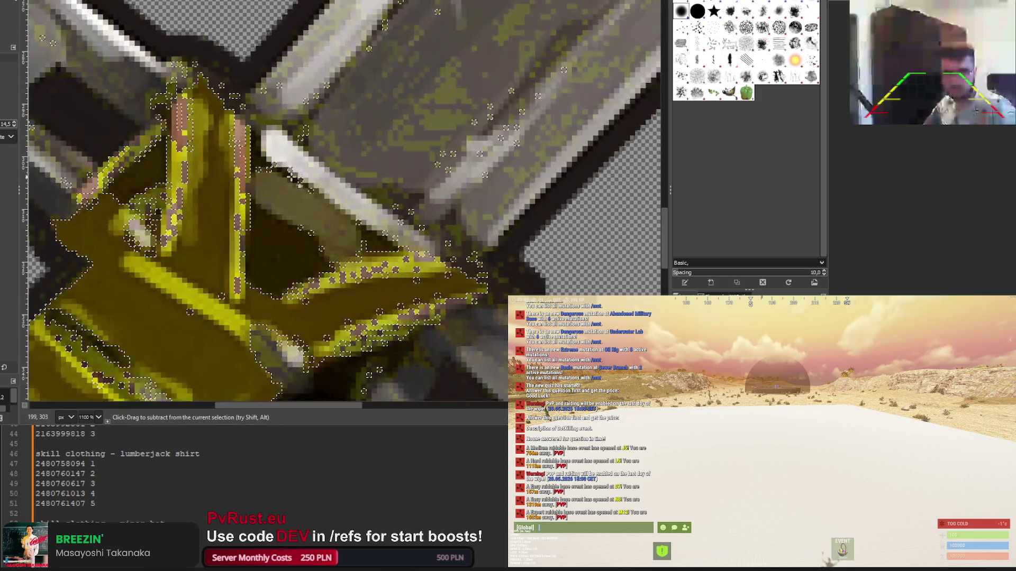
{"action": "left_click", "coordinate": [183, 220], "text": "shift"}
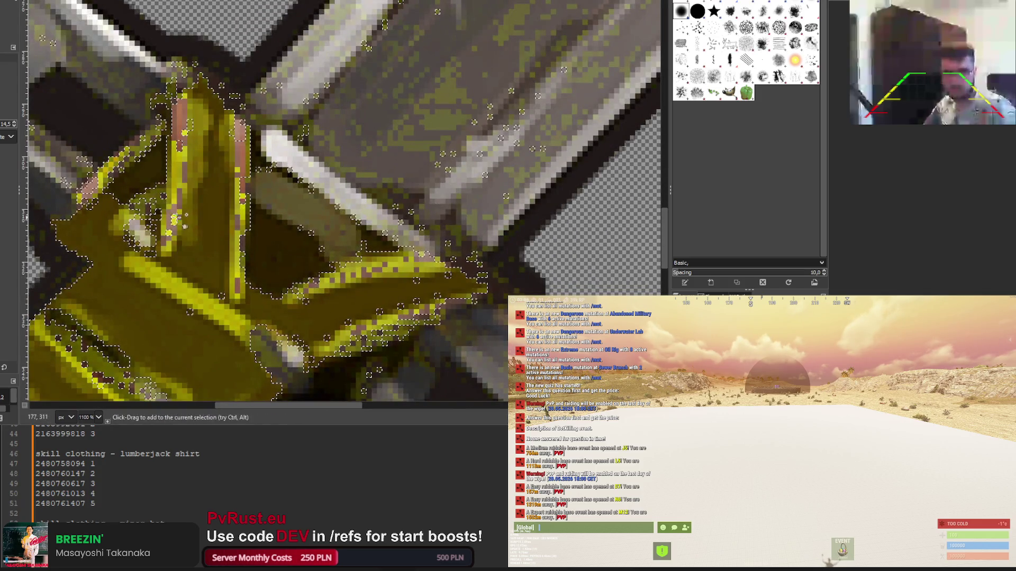
{"action": "scroll", "coordinate": [182, 219], "scroll_direction": "down", "scroll_amount": 4}
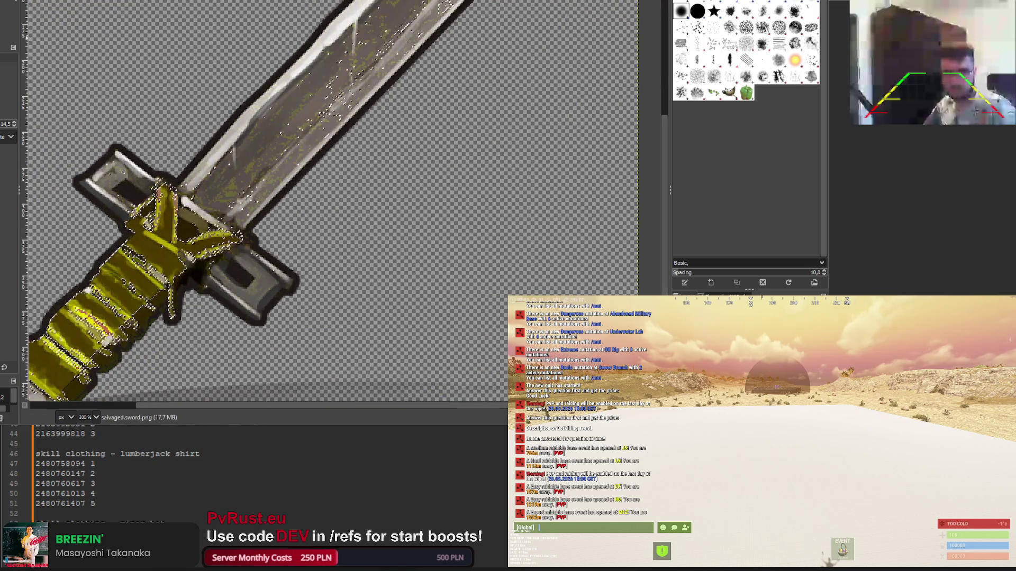
{"action": "scroll", "coordinate": [121, 195], "scroll_direction": "up", "scroll_amount": 4}
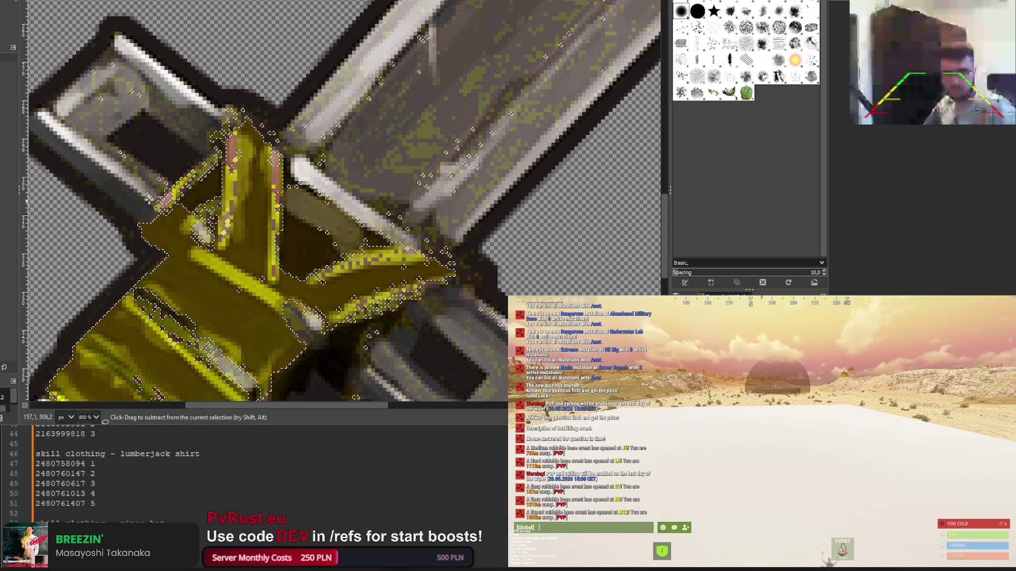
{"action": "left_click", "coordinate": [146, 194], "text": "ctrl"}
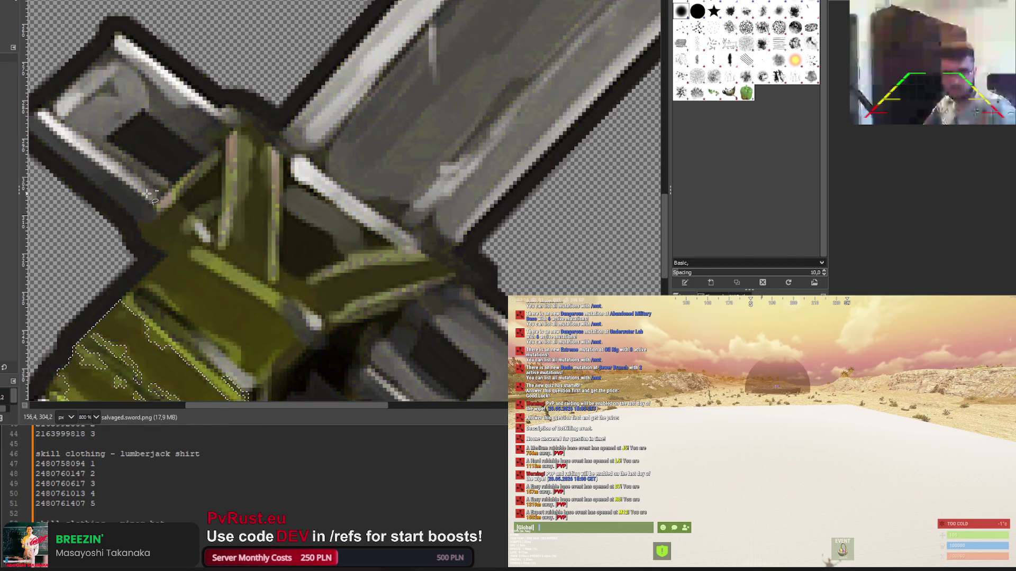
Trace a freehand outline around the crossguard binding and along its right arm
{"action": "left_click", "coordinate": [134, 234]}
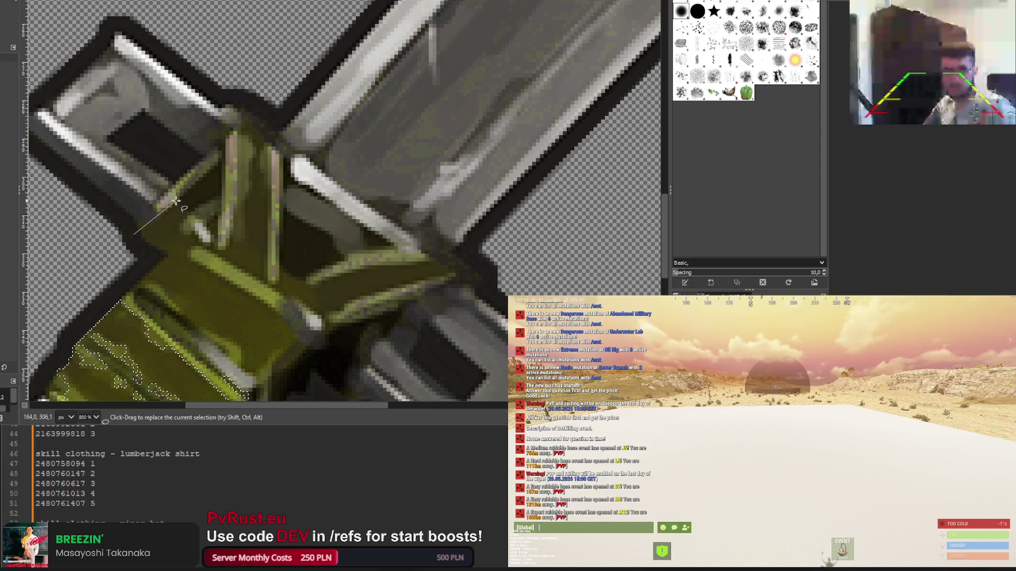
{"action": "left_click", "coordinate": [218, 158]}
{"action": "left_click", "coordinate": [234, 130]}
{"action": "left_click", "coordinate": [260, 124]}
{"action": "left_click", "coordinate": [281, 154]}
{"action": "left_click", "coordinate": [281, 263]}
{"action": "left_click", "coordinate": [304, 277]}
{"action": "left_click", "coordinate": [368, 251]}
{"action": "left_click", "coordinate": [418, 248]}
{"action": "left_click", "coordinate": [442, 253]}
{"action": "left_click", "coordinate": [469, 282]}
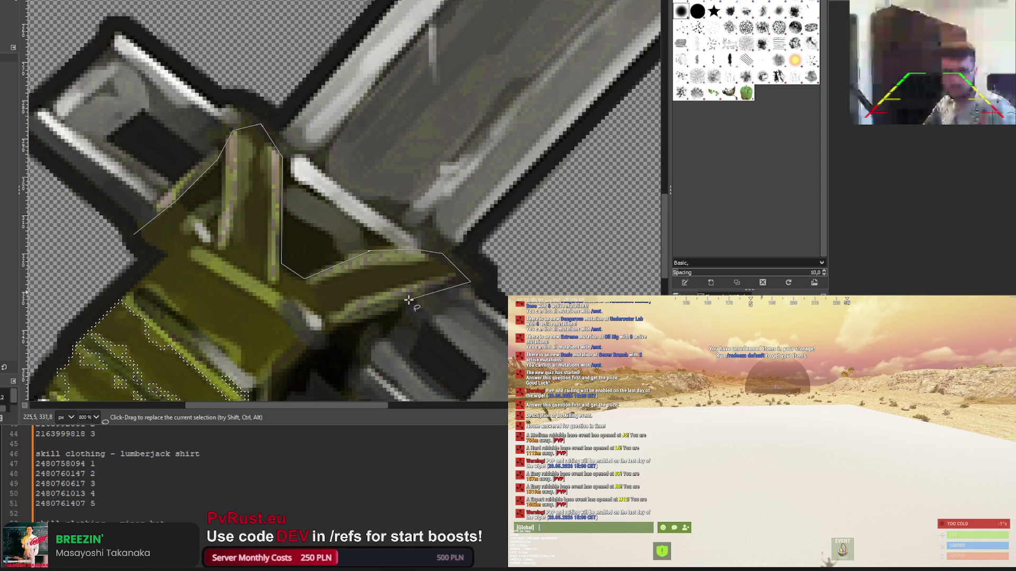
{"action": "left_click", "coordinate": [328, 331]}
Continue the outline down the grip's right edge
{"action": "scroll", "coordinate": [328, 331], "scroll_direction": "down", "scroll_amount": 5}
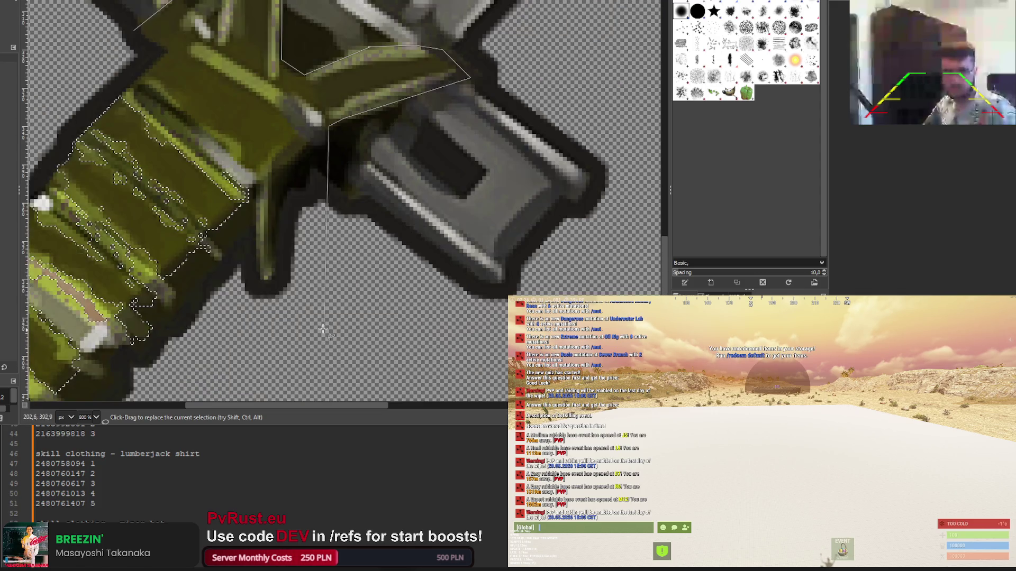
{"action": "left_click", "coordinate": [275, 172]}
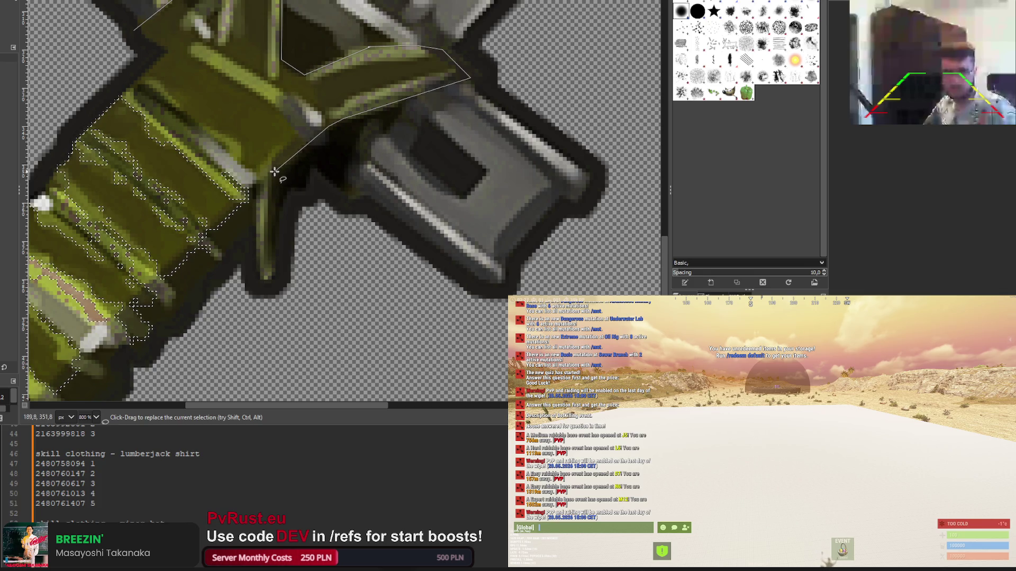
{"action": "left_click", "coordinate": [262, 274]}
{"action": "left_click", "coordinate": [253, 221]}
{"action": "left_click", "coordinate": [254, 188]}
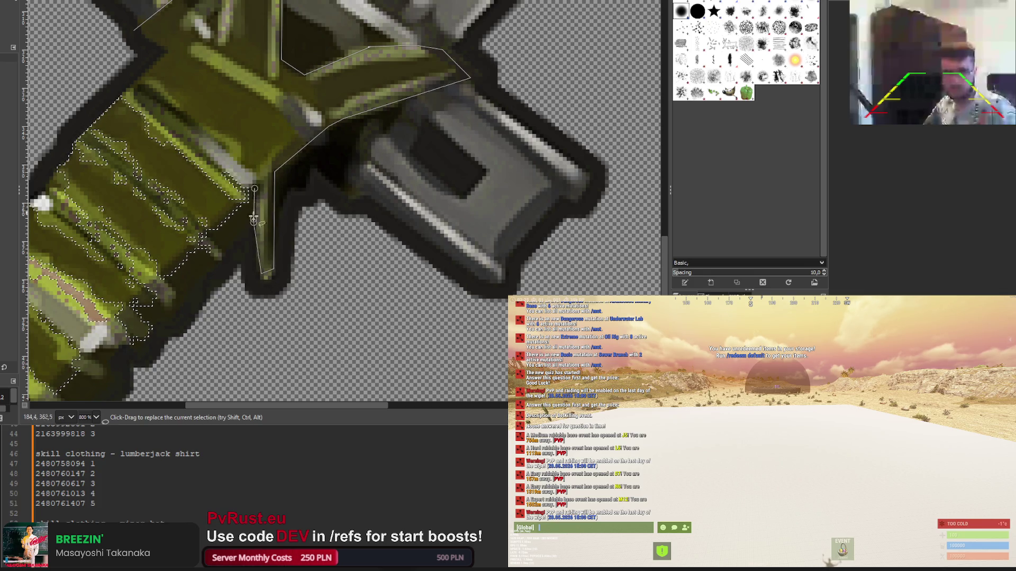
{"action": "scroll", "coordinate": [228, 249], "scroll_direction": "down", "scroll_amount": 2}
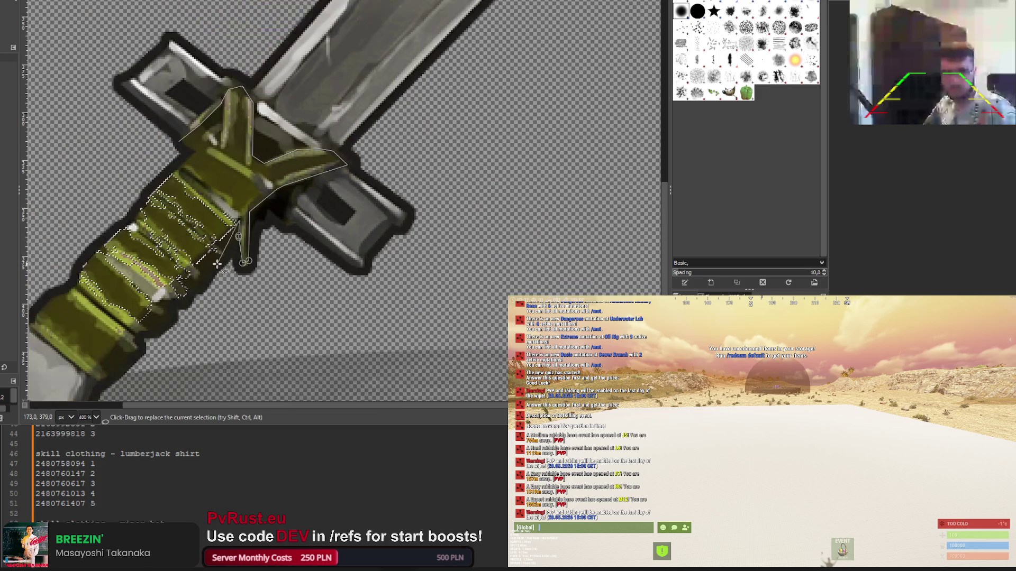
{"action": "scroll", "coordinate": [229, 248], "scroll_direction": "up", "scroll_amount": 2}
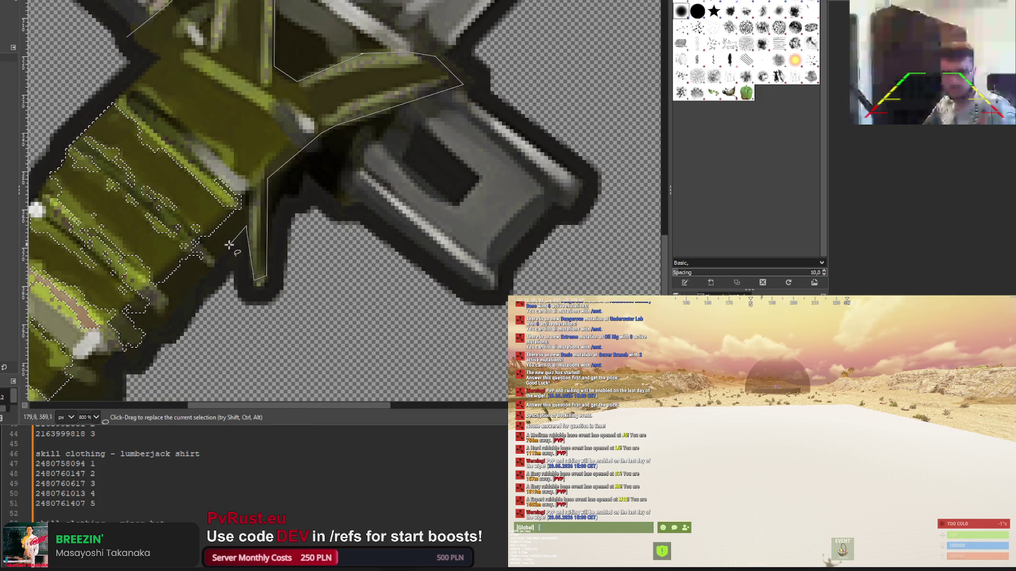
{"action": "scroll", "coordinate": [215, 262], "scroll_direction": "down", "scroll_amount": 3}
{"action": "scroll", "coordinate": [158, 294], "scroll_direction": "up", "scroll_amount": 1}
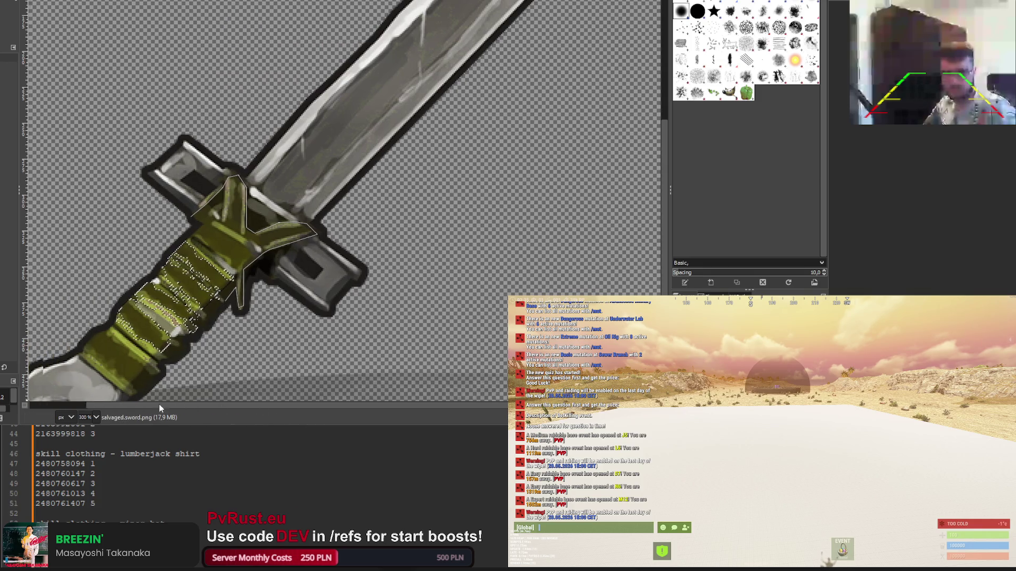
{"action": "scroll", "coordinate": [159, 294], "scroll_direction": "up", "scroll_amount": 4}
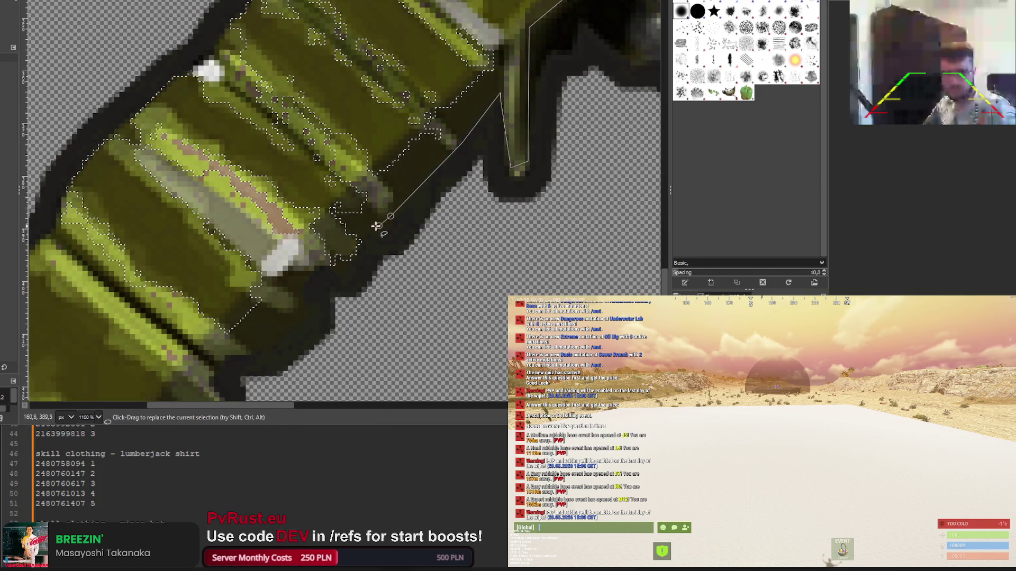
Trace outline points along the grip's lower edge
{"action": "left_click", "coordinate": [341, 264]}
{"action": "left_click", "coordinate": [314, 272]}
{"action": "left_click", "coordinate": [306, 304]}
{"action": "left_click", "coordinate": [295, 325]}
{"action": "left_click", "coordinate": [270, 336]}
{"action": "scroll", "coordinate": [268, 335], "scroll_direction": "down", "scroll_amount": 2}
{"action": "left_click", "coordinate": [225, 261]}
{"action": "left_click", "coordinate": [215, 269]}
{"action": "left_click", "coordinate": [226, 299]}
{"action": "left_click", "coordinate": [129, 387]}
Run the outline back up the grip's left edge to the closing point
{"action": "scroll", "coordinate": [129, 387], "scroll_direction": "down", "scroll_amount": 4}
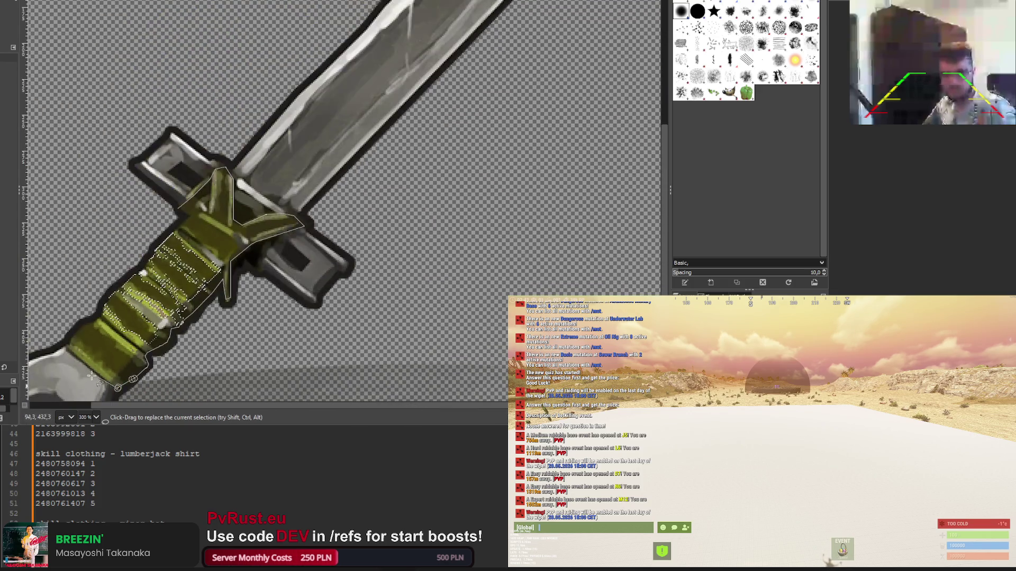
{"action": "scroll", "coordinate": [106, 306], "scroll_direction": "up", "scroll_amount": 3}
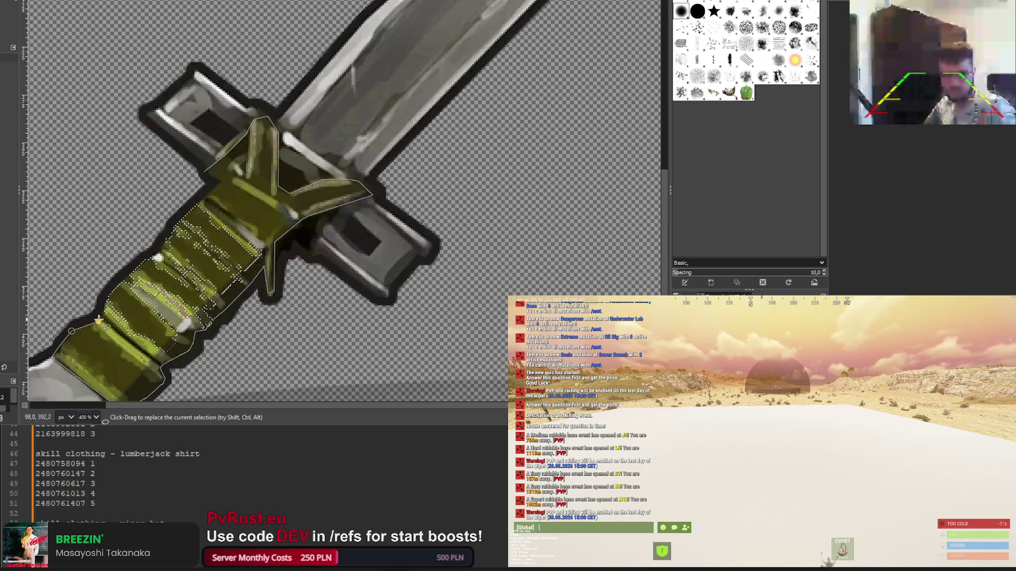
{"action": "left_click", "coordinate": [115, 276]}
{"action": "left_click", "coordinate": [223, 184]}
{"action": "left_click", "coordinate": [343, 42]}
Commit the traced grip selection and colorize it bright yellow after trying teal and olive
{"action": "key", "text": "Return"}
{"action": "scroll", "coordinate": [381, 51], "scroll_direction": "down", "scroll_amount": 4}
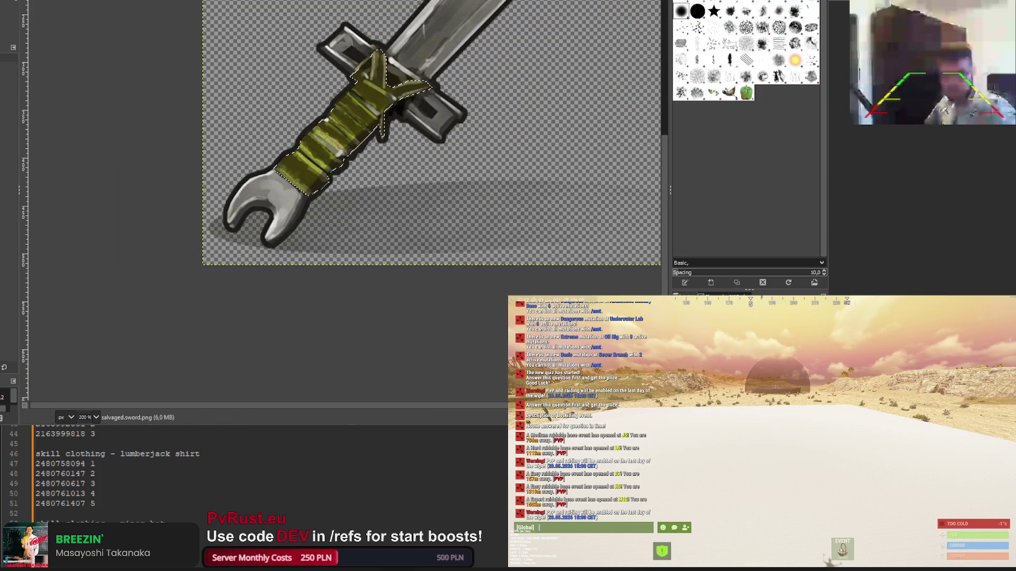
{"action": "key", "text": "ctrl+f"}
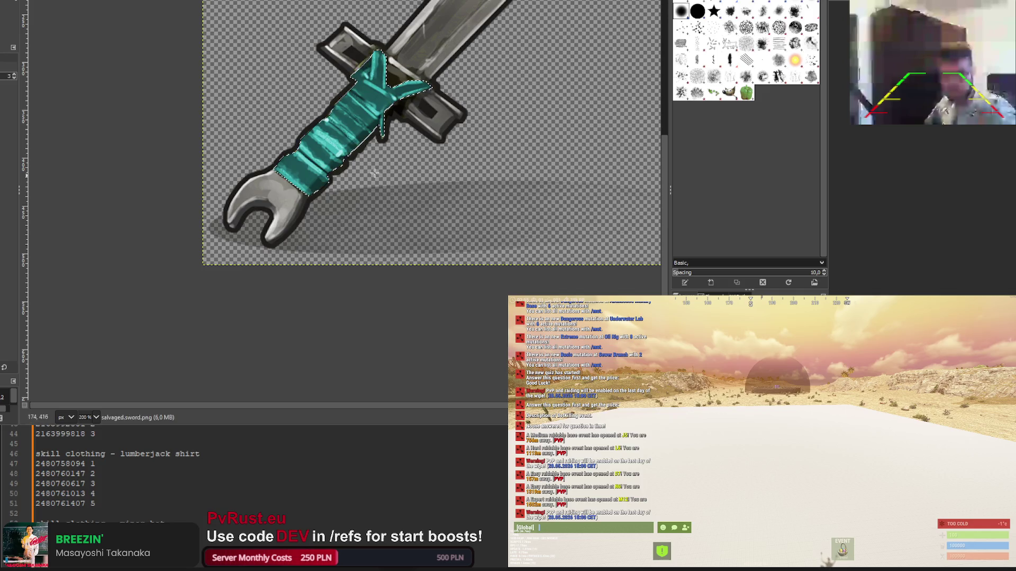
{"action": "key", "text": "ctrl+z"}
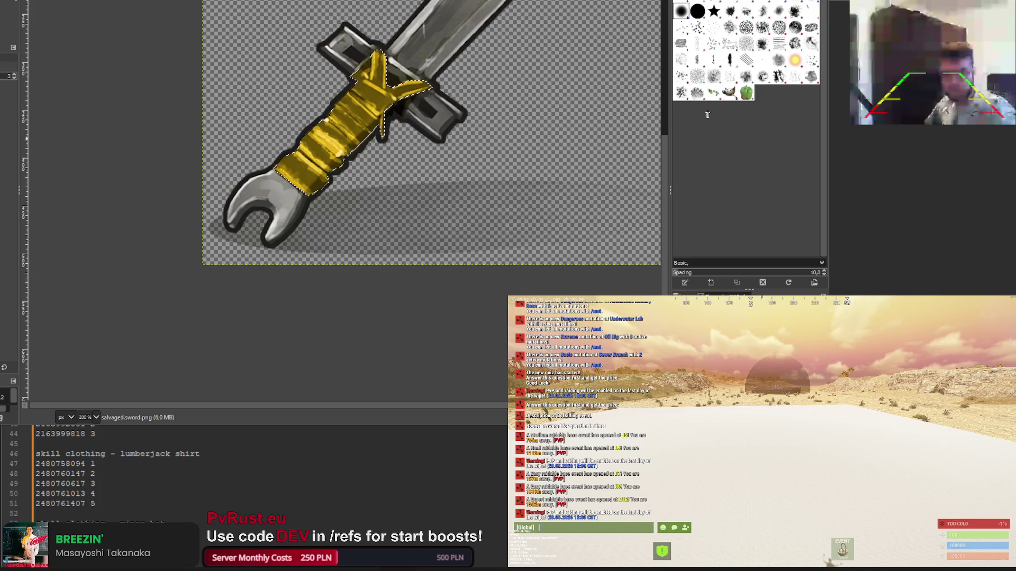
{"action": "key", "text": "ctrl+z"}
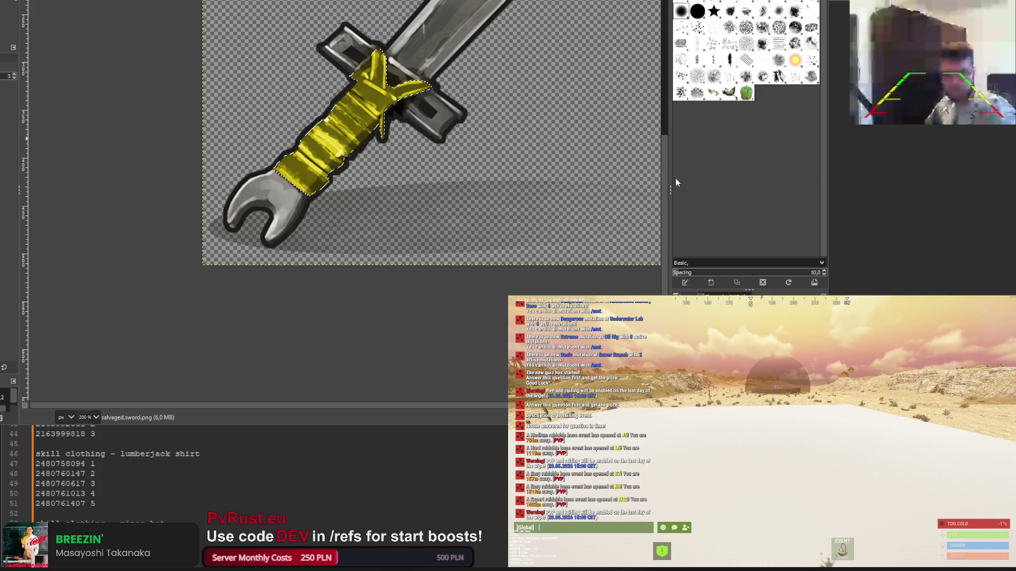
{"action": "left_click", "coordinate": [11, 12]}
{"action": "scroll", "coordinate": [197, 95], "scroll_direction": "down", "scroll_amount": 3, "text": "ctrl"}
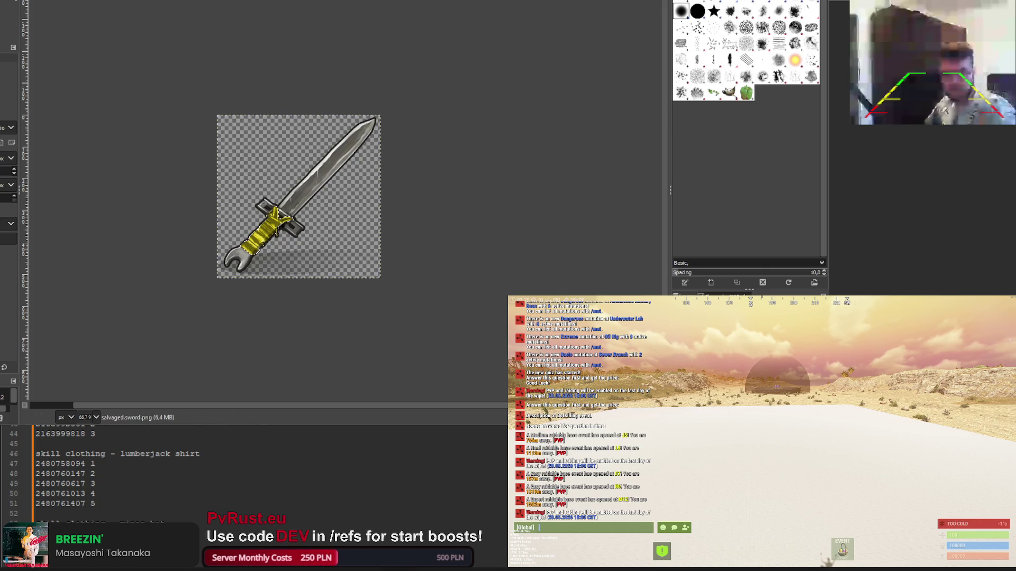
Darken the blade and guard to black and export the sword icon to the assets icons folder
{"action": "key", "text": "t"}
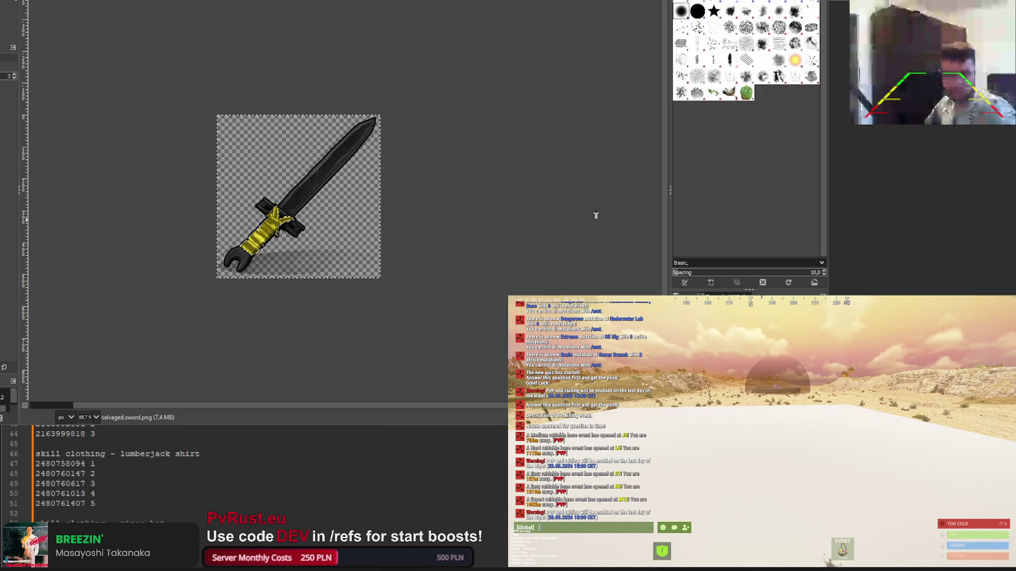
{"action": "scroll", "coordinate": [225, 93], "scroll_direction": "down", "scroll_amount": 2}
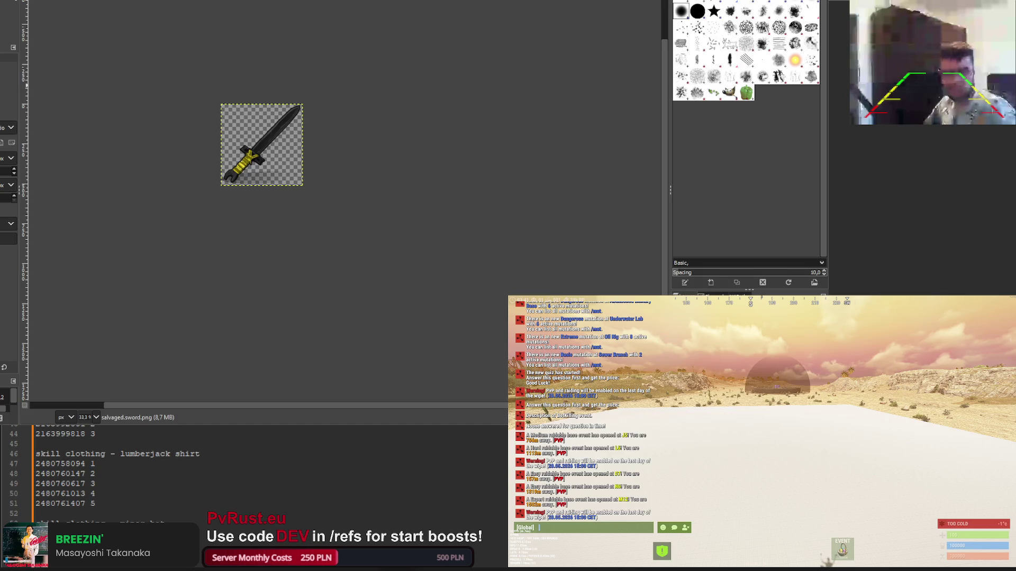
{"action": "key", "text": "ctrl+e"}
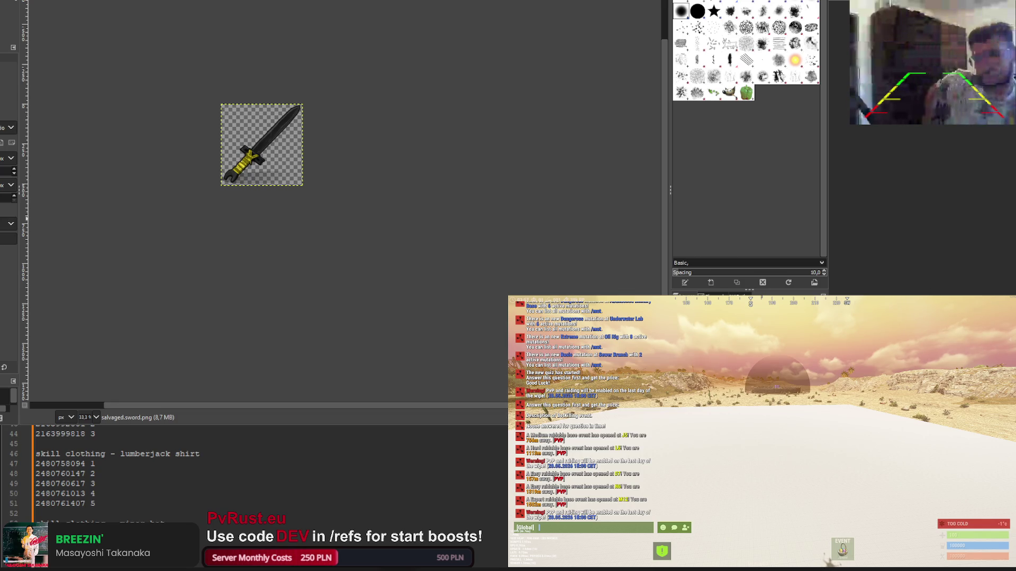
{"action": "key", "text": "ctrl+Tab"}
{"action": "key", "text": "ctrl+Tab"}
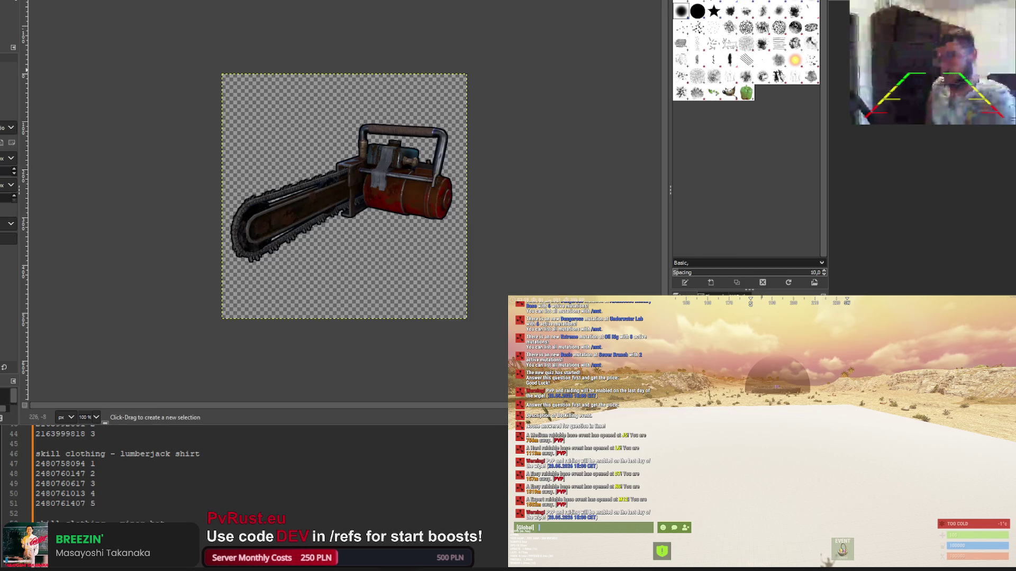
{"action": "left_click", "coordinate": [51, 2]}
{"action": "mouse_move", "coordinate": [651, 206]}
{"action": "left_mouse_down"}
{"action": "mouse_move", "coordinate": [599, 199]}
{"action": "mouse_move", "coordinate": [674, 199]}
{"action": "left_mouse_up"}
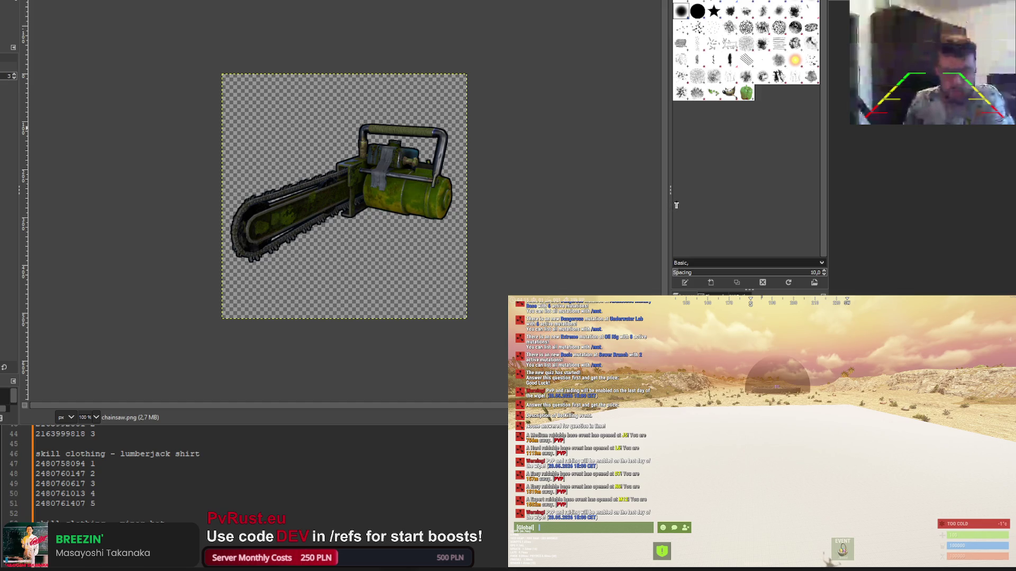
{"action": "key", "text": "ctrl+z"}
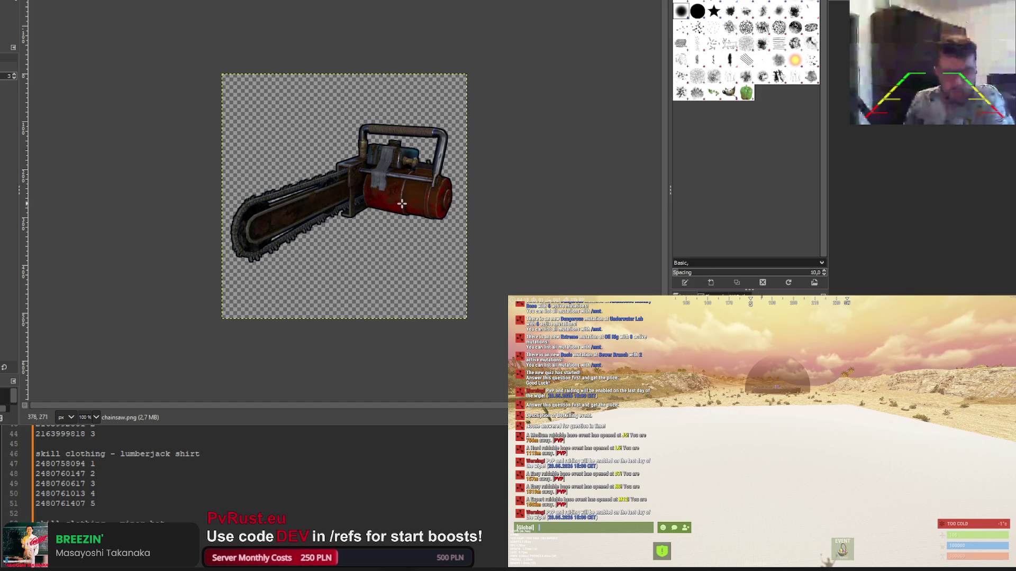
{"action": "key", "text": "3"}
Fuzzy-select the red chainsaw areas, dragging to widen the colour threshold
{"action": "key", "text": "shift+o"}
{"action": "left_click", "coordinate": [374, 122]}
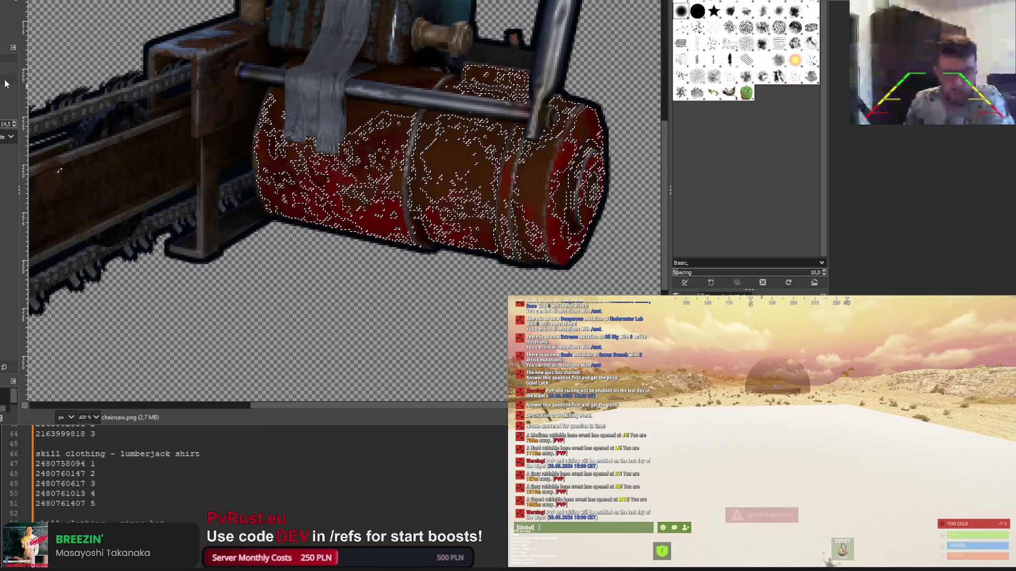
{"action": "mouse_move", "coordinate": [375, 123]}
{"action": "left_mouse_down"}
{"action": "mouse_move", "coordinate": [329, 190]}
{"action": "mouse_move", "coordinate": [337, 179]}
{"action": "mouse_move", "coordinate": [358, 182]}
{"action": "mouse_move", "coordinate": [382, 206]}
{"action": "left_mouse_up"}
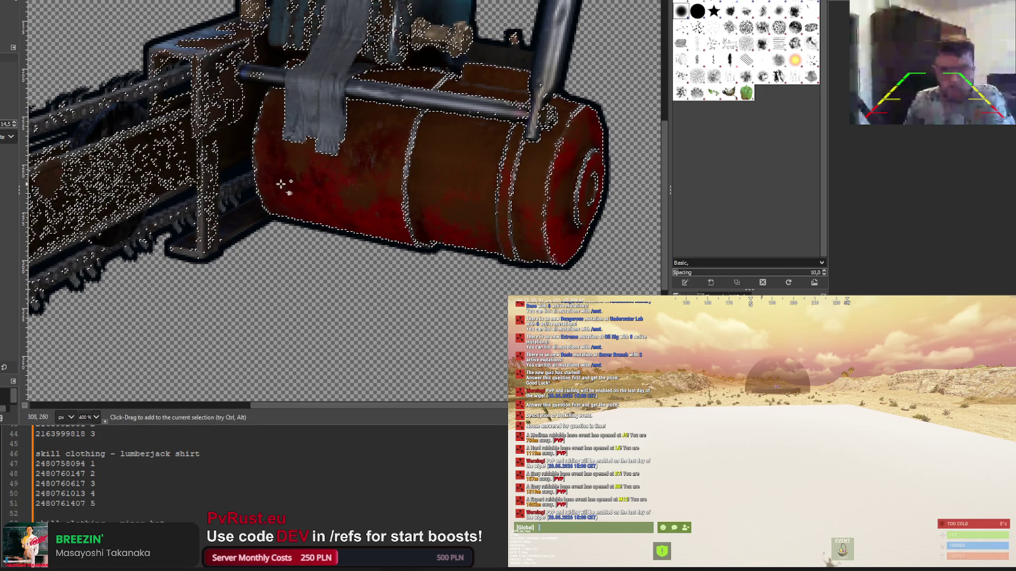
{"action": "scroll", "coordinate": [349, 160], "scroll_direction": "up", "scroll_amount": 3}
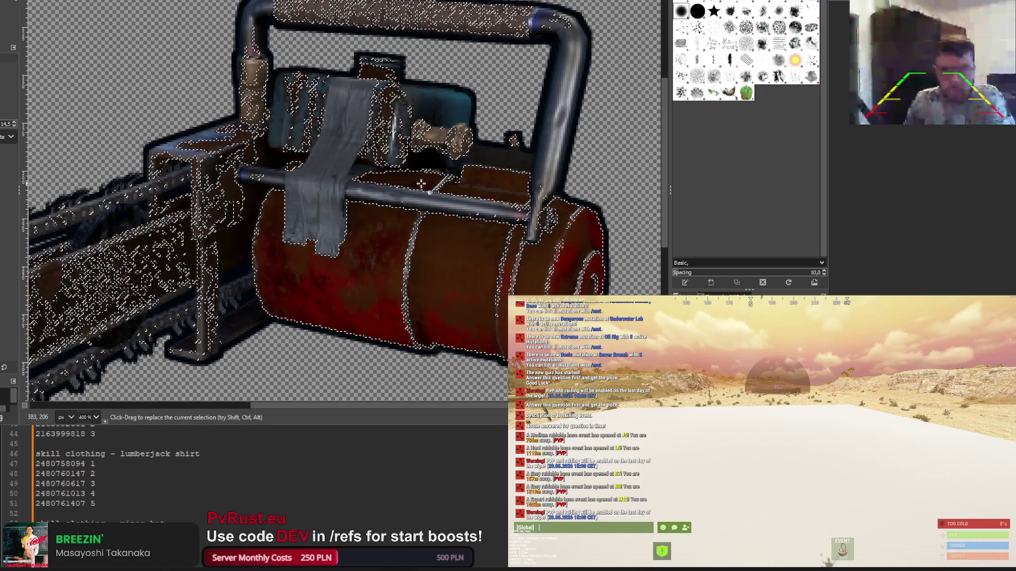
{"action": "scroll", "coordinate": [545, 217], "scroll_direction": "up", "scroll_amount": 3, "text": "ctrl"}
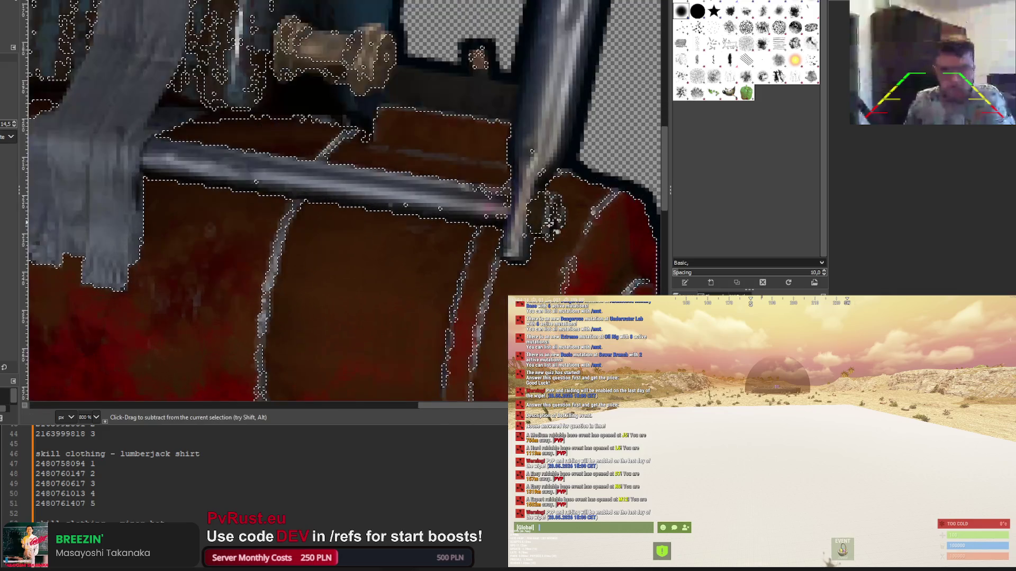
{"action": "scroll", "coordinate": [563, 240], "scroll_direction": "down", "scroll_amount": 3, "text": "ctrl"}
{"action": "scroll", "coordinate": [464, 265], "scroll_direction": "down", "scroll_amount": 3}
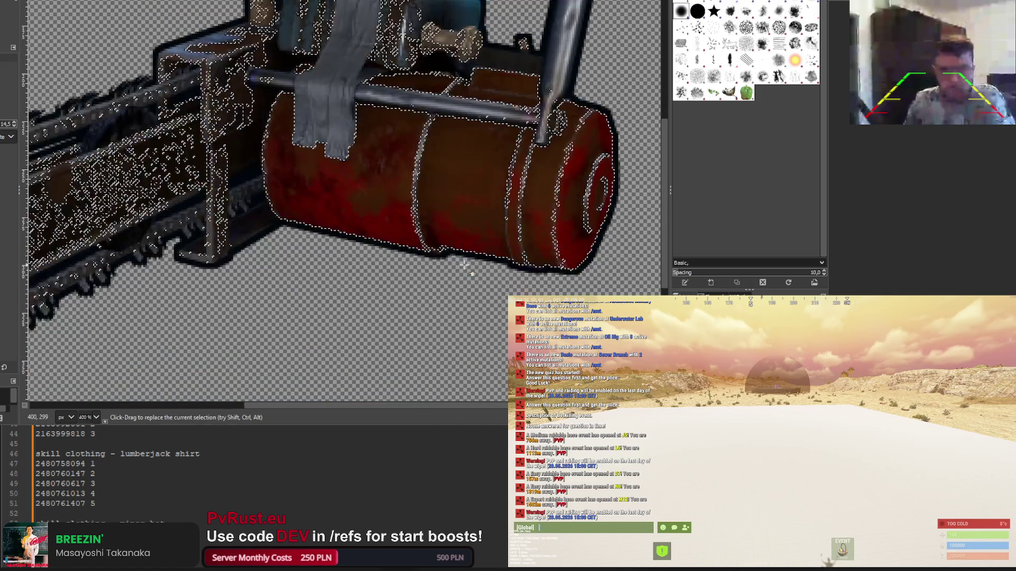
{"action": "scroll", "coordinate": [495, 206], "scroll_direction": "up", "scroll_amount": 4, "text": "ctrl"}
{"action": "scroll", "coordinate": [496, 204], "scroll_direction": "down", "scroll_amount": 4, "text": "ctrl"}
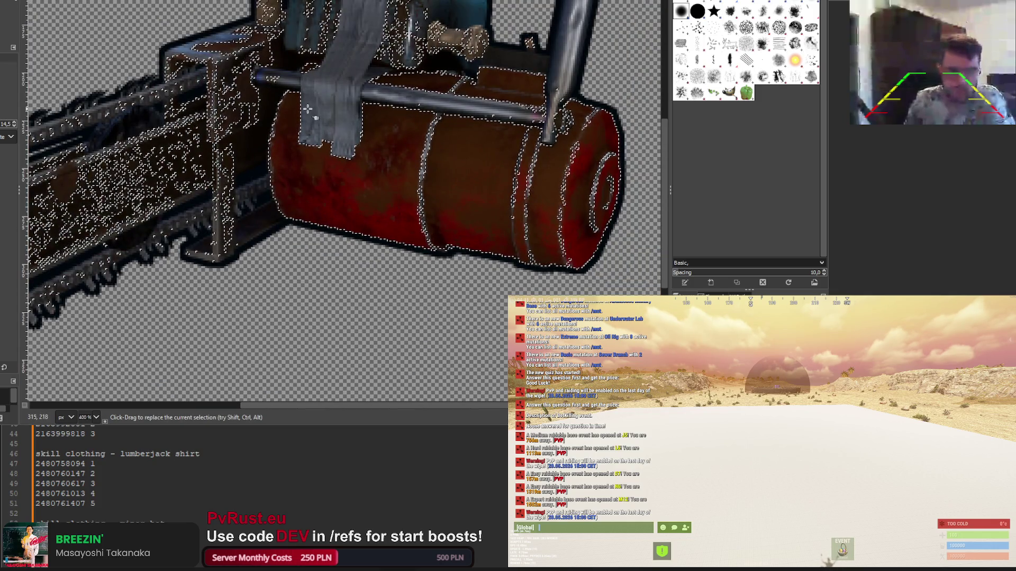
{"action": "scroll", "coordinate": [306, 109], "scroll_direction": "up", "scroll_amount": 6}
{"action": "scroll", "coordinate": [306, 108], "scroll_direction": "down", "scroll_amount": 3}
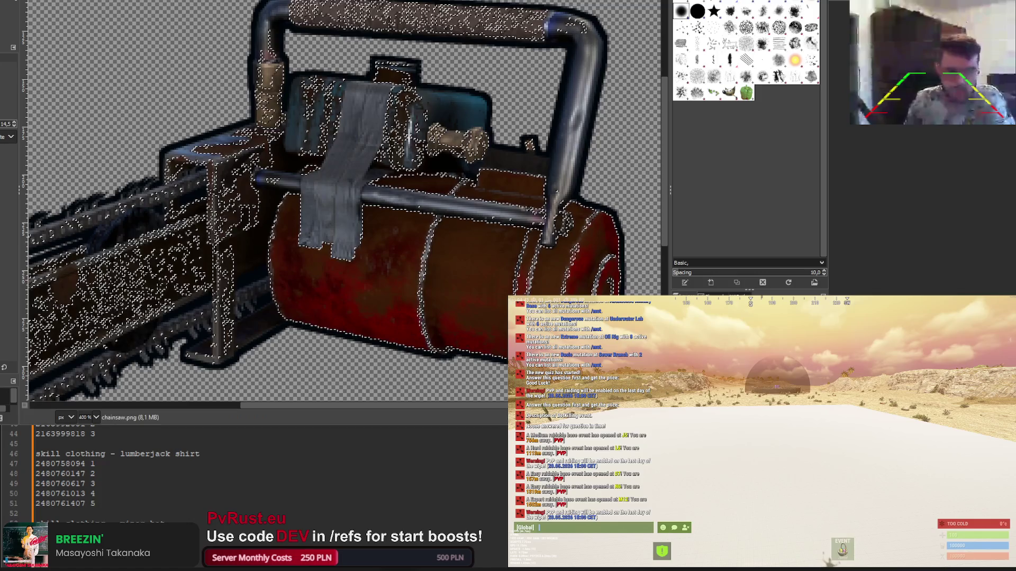
Begin a freehand outline around the tank top to narrow the selection
{"action": "left_click", "coordinate": [512, 160], "text": "ctrl"}
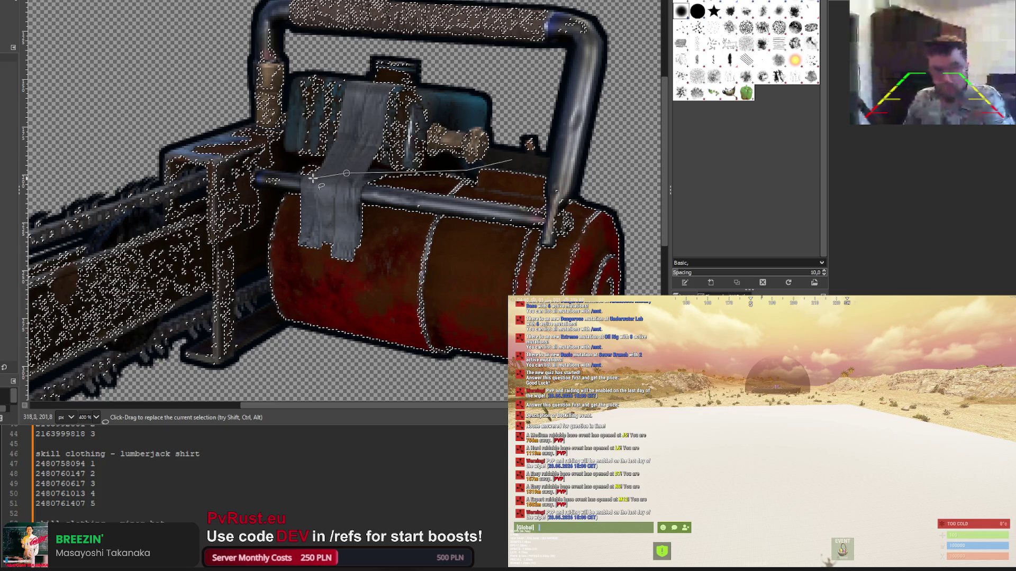
{"action": "left_click", "coordinate": [291, 168]}
{"action": "scroll", "coordinate": [281, 181], "scroll_direction": "down", "scroll_amount": 1}
{"action": "scroll", "coordinate": [261, 225], "scroll_direction": "down", "scroll_amount": 3}
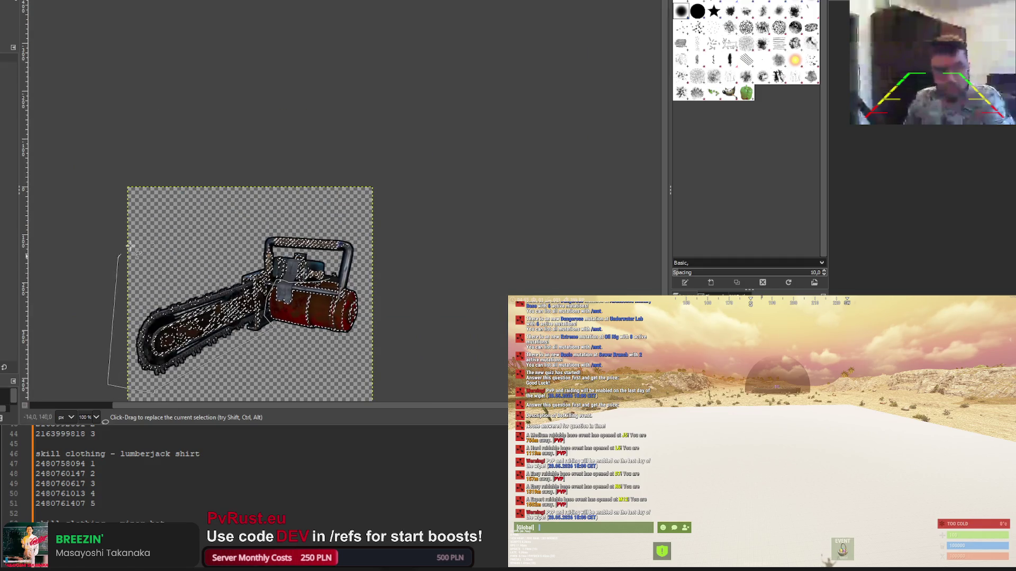
{"action": "scroll", "coordinate": [364, 279], "scroll_direction": "up", "scroll_amount": 4}
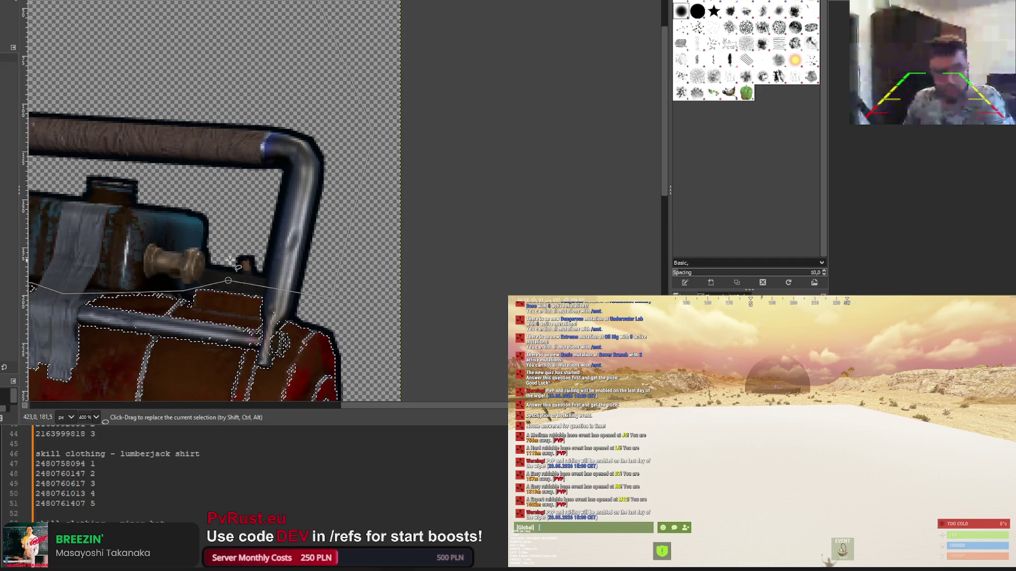
Colorize the selected fuel tank yellow, discarding a teal-green trial, then deepen the yellow slightly
{"action": "scroll", "coordinate": [229, 261], "scroll_direction": "down", "scroll_amount": 4}
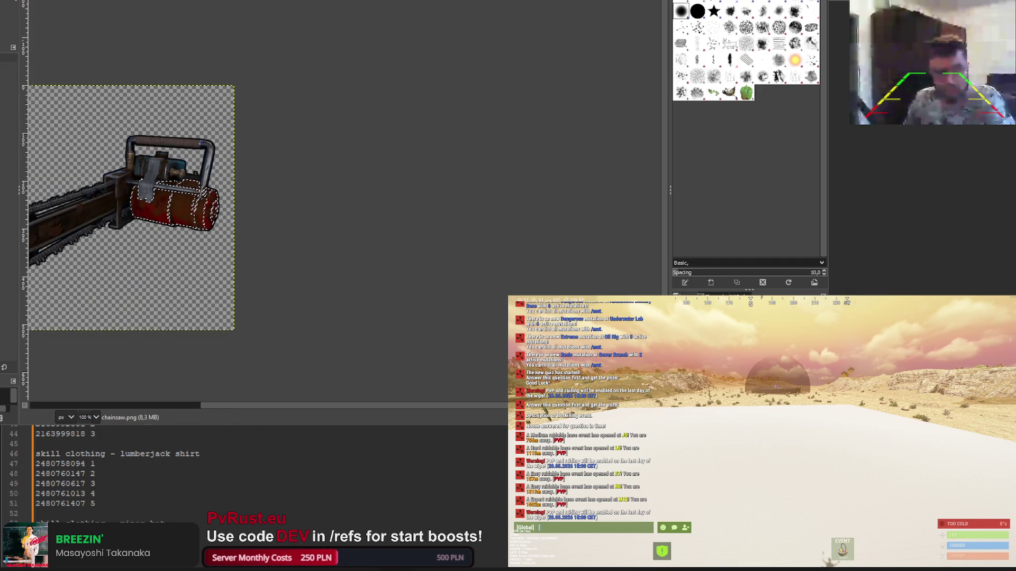
{"action": "key", "text": "ctrl+z"}
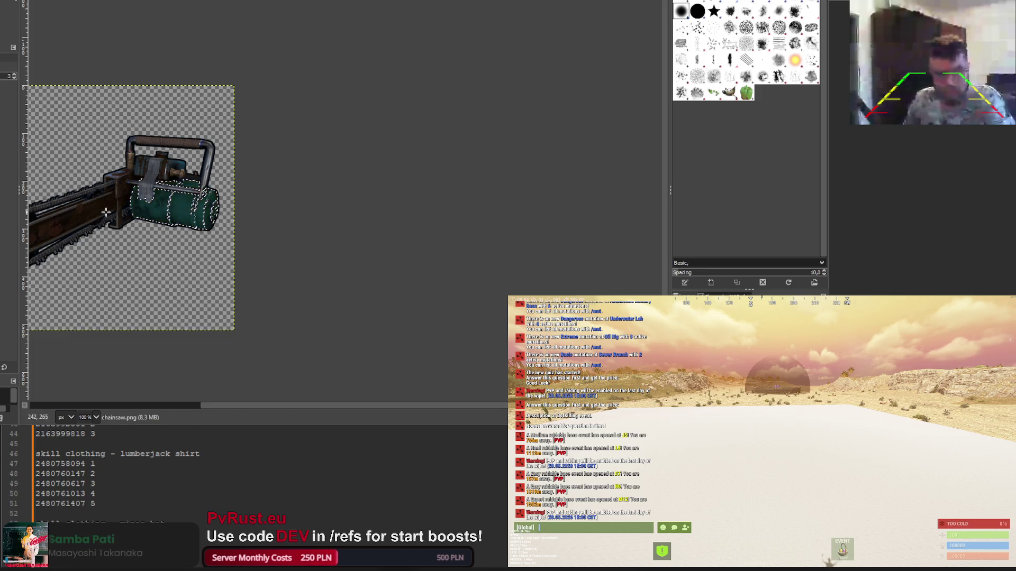
{"action": "key", "text": "ctrl+y"}
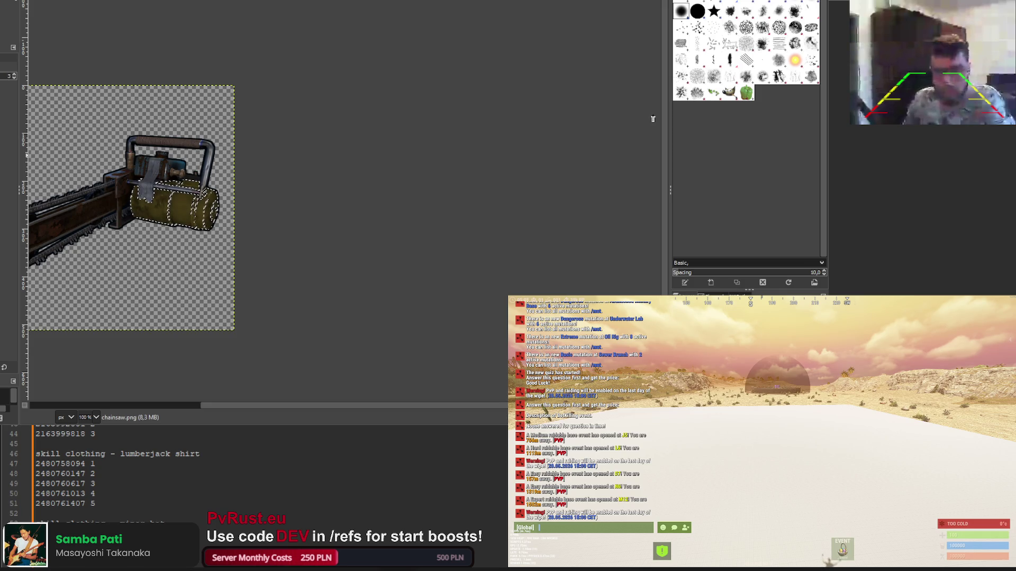
{"action": "key", "text": "ctrl+z"}
{"action": "key", "text": "ctrl+z"}
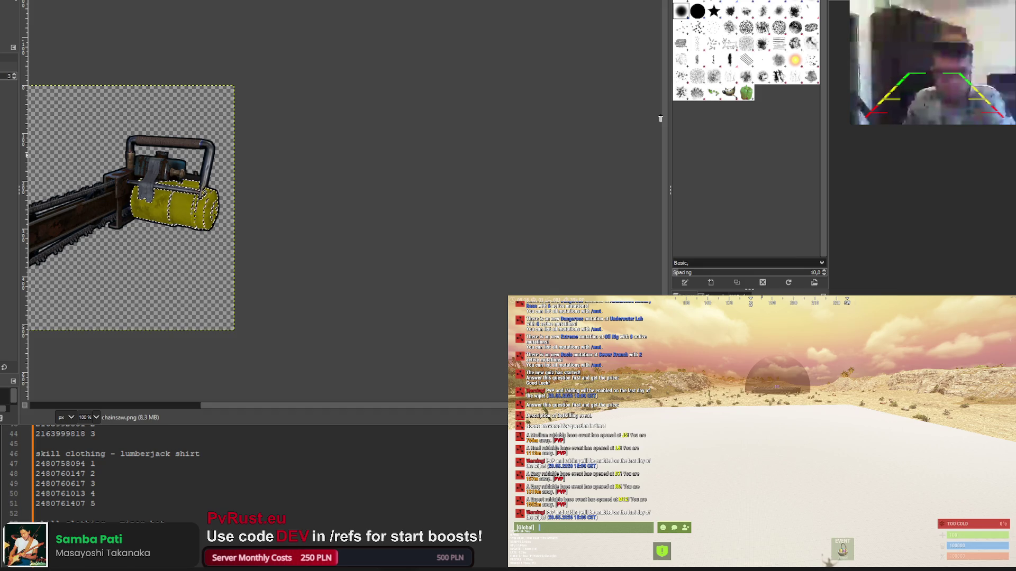
{"action": "key", "text": "ctrl+z"}
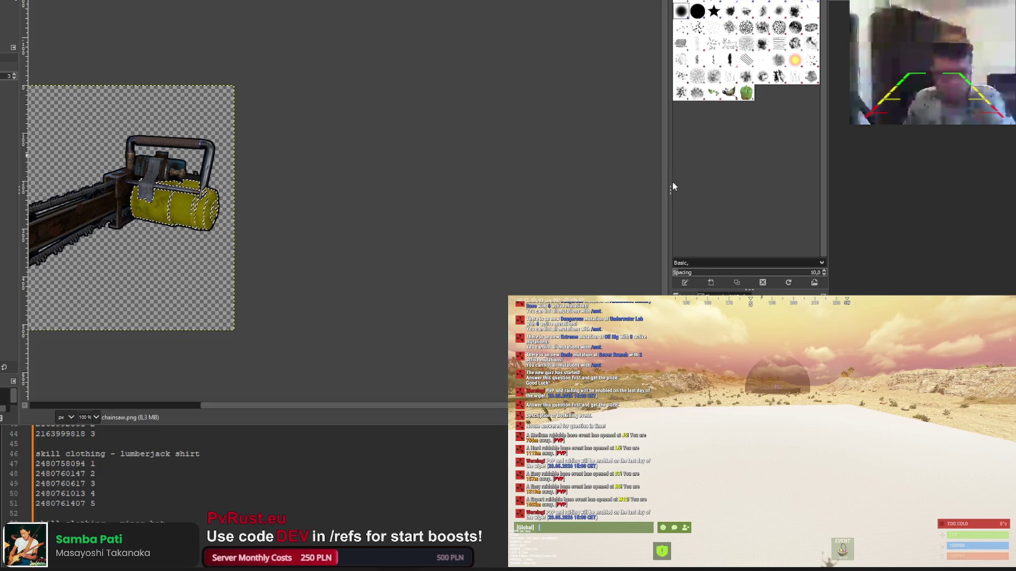
{"action": "key", "text": "u"}
{"action": "scroll", "coordinate": [183, 108], "scroll_direction": "down", "scroll_amount": 2}
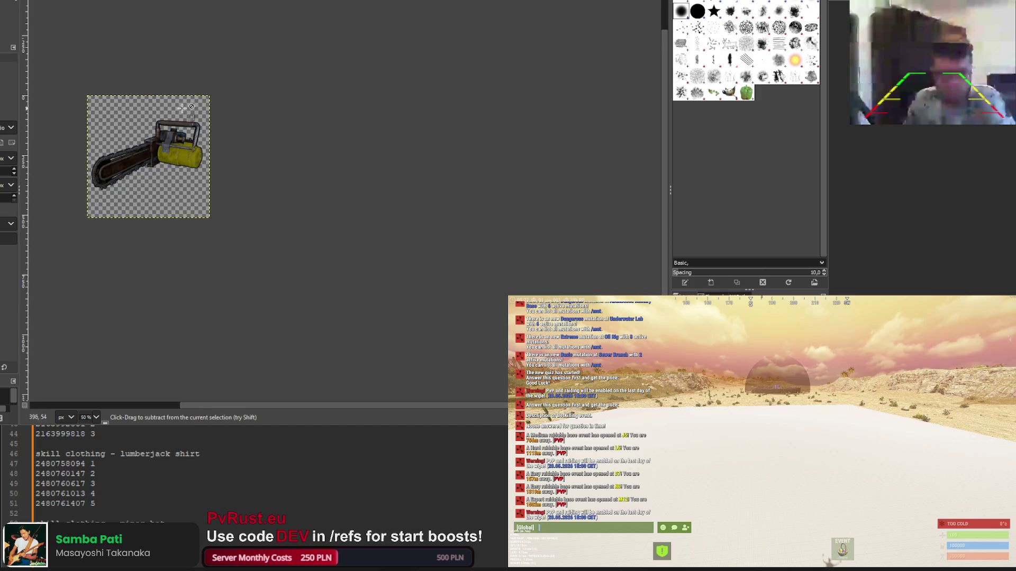
Select the yellow tank, invert the selection, and desaturate the chainsaw body to grey
{"action": "scroll", "coordinate": [75, 108], "scroll_direction": "up", "scroll_amount": 1}
{"action": "left_click", "coordinate": [245, 158]}
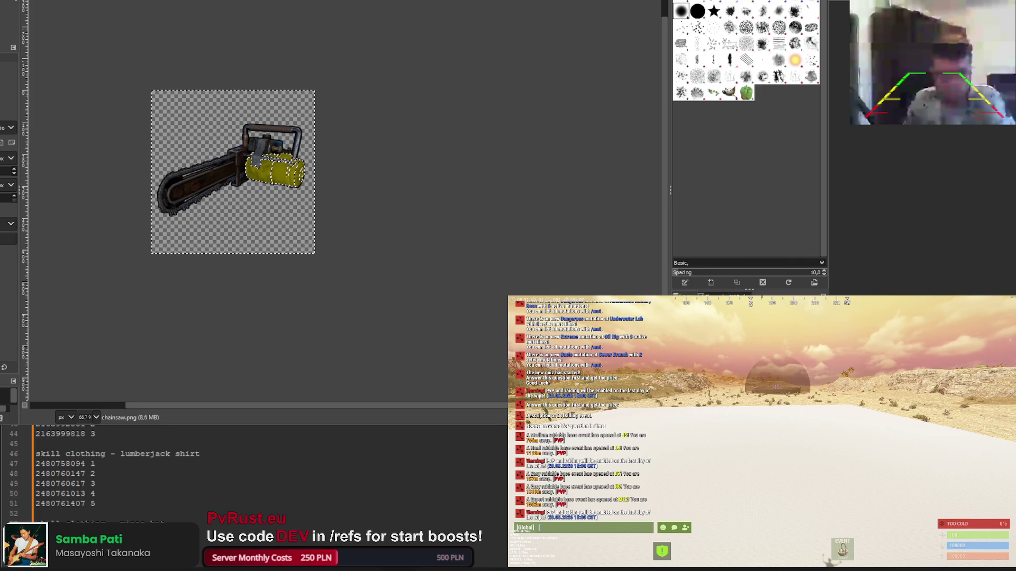
{"action": "key", "text": "t"}
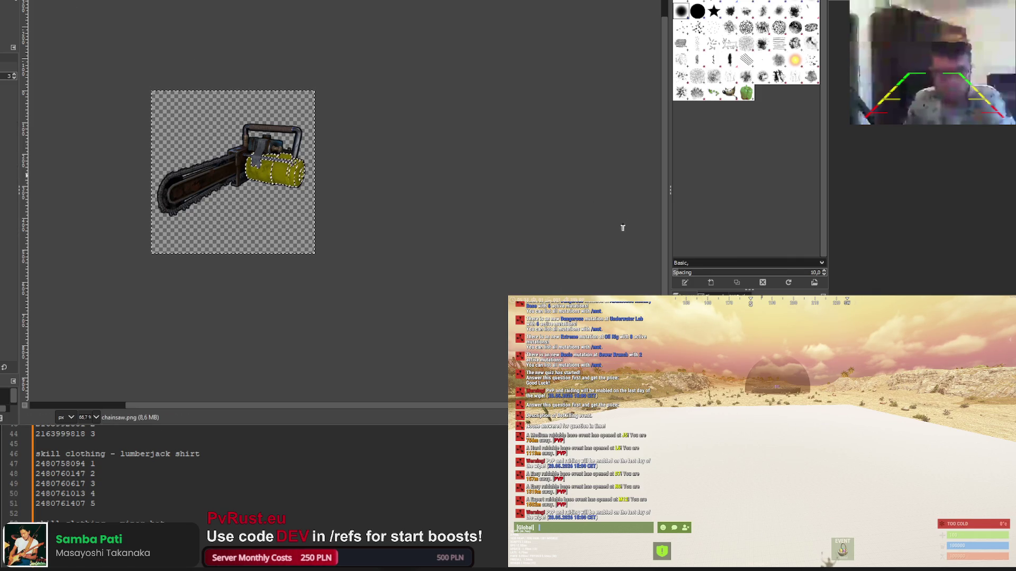
{"action": "key", "text": "ctrl+f"}
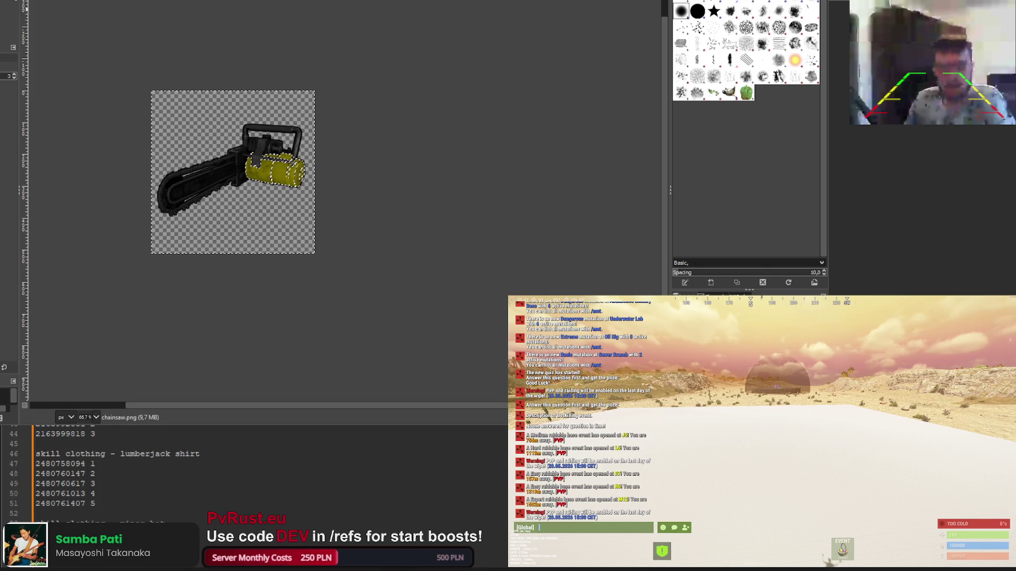
{"action": "key", "text": "r"}
{"action": "scroll", "coordinate": [132, 74], "scroll_direction": "down", "scroll_amount": 2}
{"action": "scroll", "coordinate": [168, 109], "scroll_direction": "up", "scroll_amount": 8}
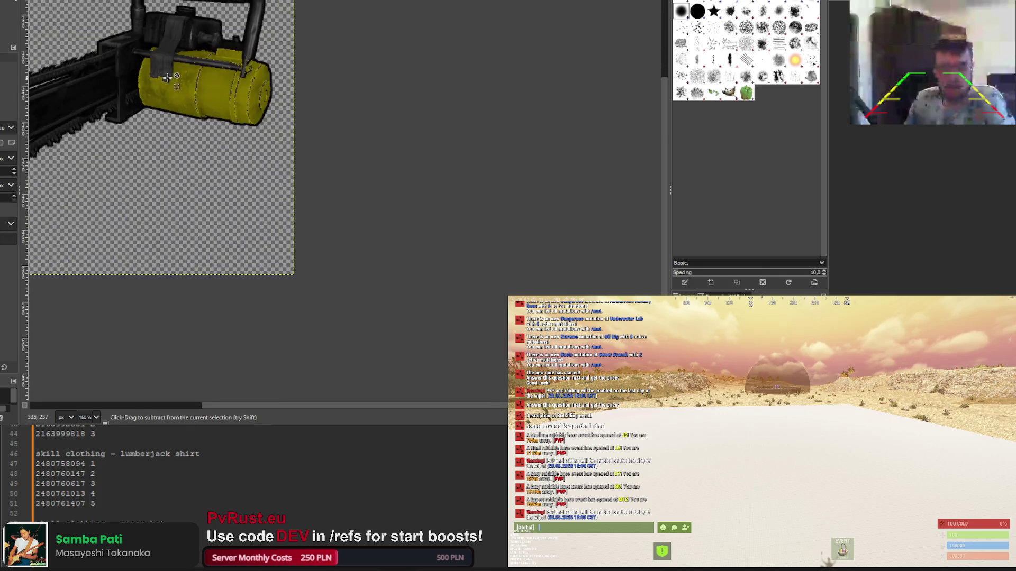
{"action": "scroll", "coordinate": [232, 114], "scroll_direction": "down", "scroll_amount": 2}
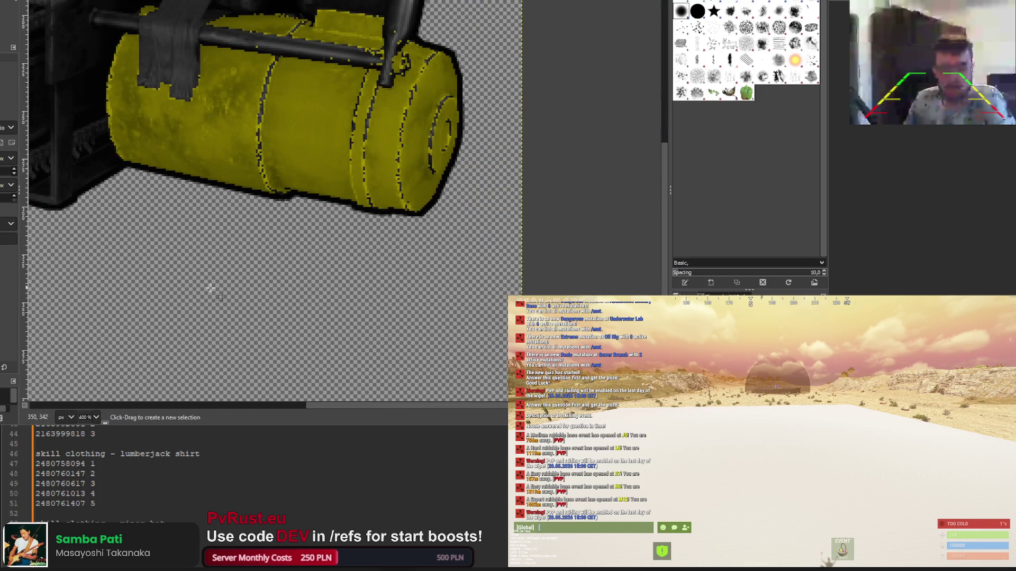
{"action": "scroll", "coordinate": [212, 270], "scroll_direction": "up", "scroll_amount": 4}
{"action": "scroll", "coordinate": [212, 269], "scroll_direction": "down", "scroll_amount": 2}
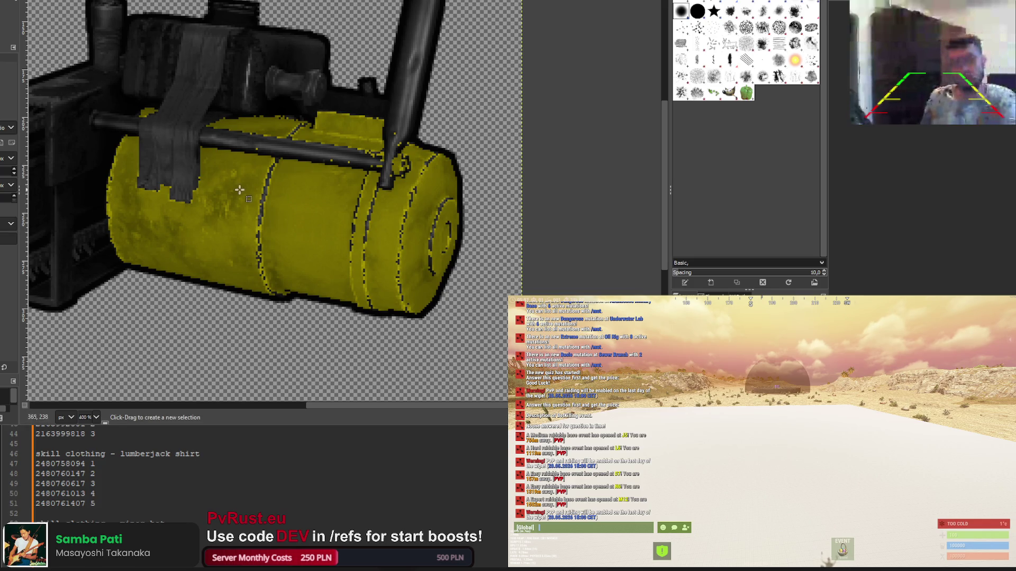
Clone over the dark seam on the tank and reselect the tank by colour
{"action": "key", "text": "c"}
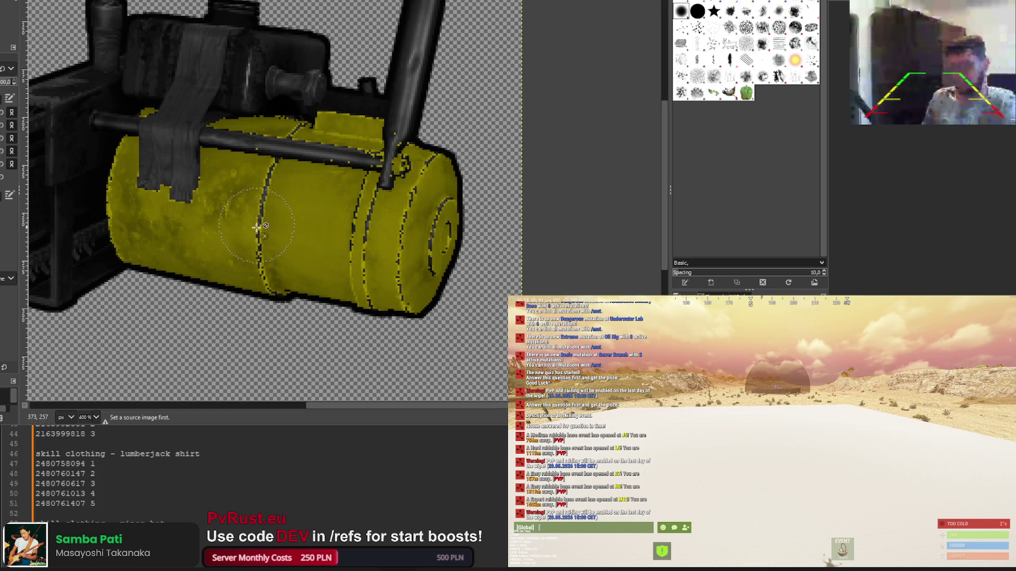
{"action": "left_click_drag", "start_coordinate": [260, 237], "coordinate": [267, 180]}
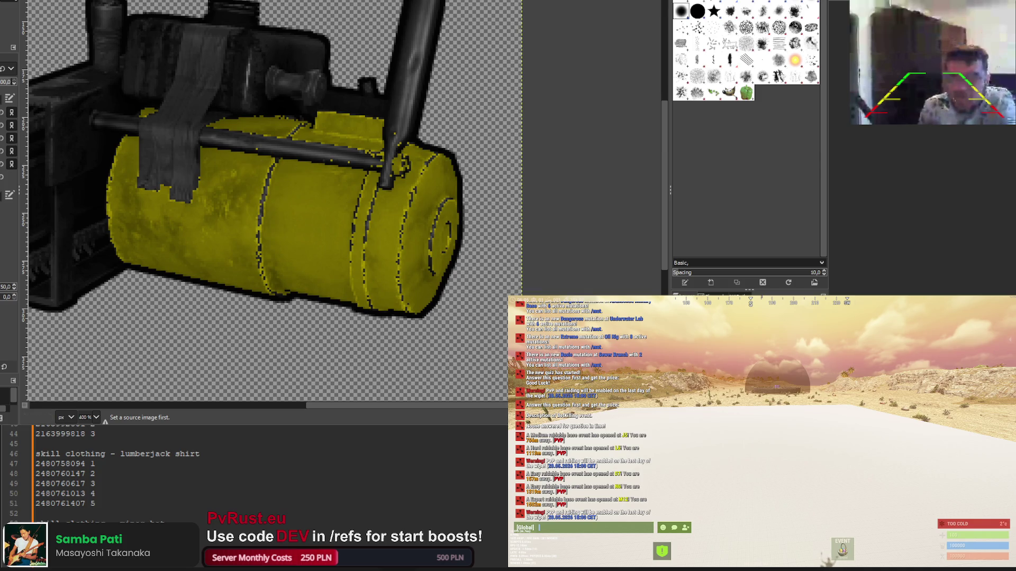
{"action": "key", "text": "u"}
{"action": "left_click_drag", "start_coordinate": [236, 183], "coordinate": [209, 212]}
Extend the tank selection with its speckled left part and a freehand outline, then apply a brighter yellow
{"action": "left_click", "coordinate": [229, 190], "text": "shift"}
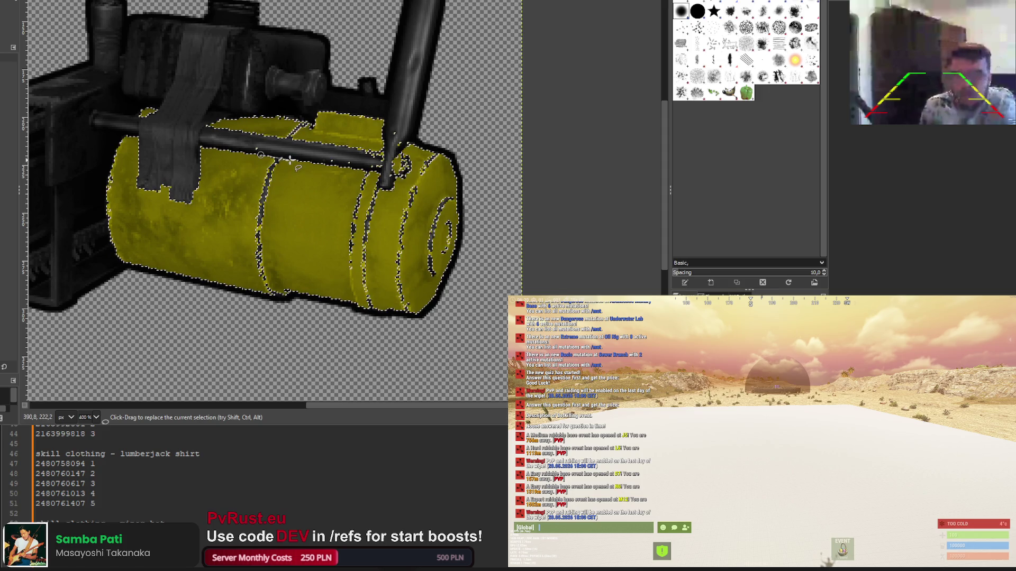
{"action": "left_click", "coordinate": [286, 159], "text": "shift"}
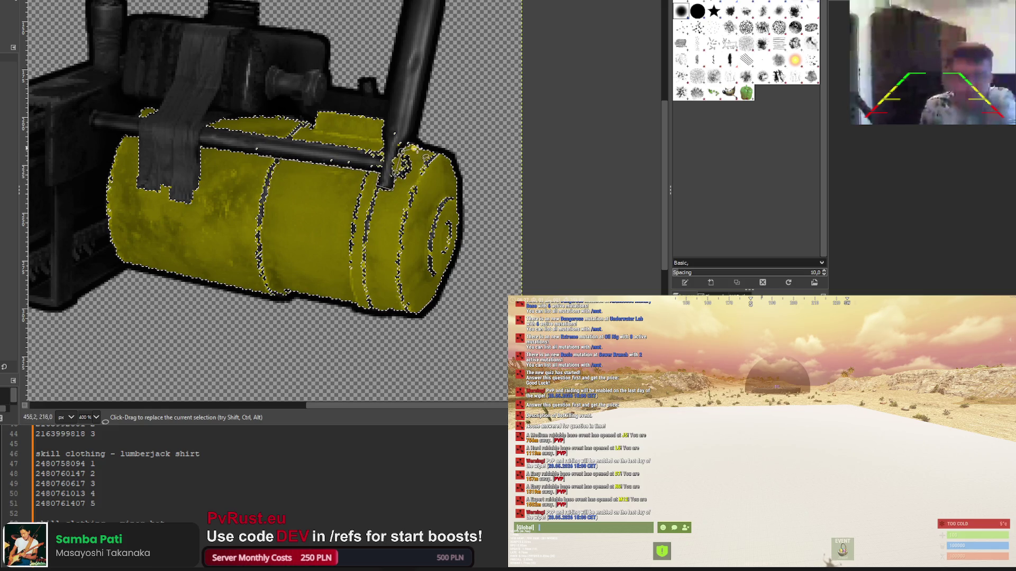
{"action": "left_click", "coordinate": [460, 213]}
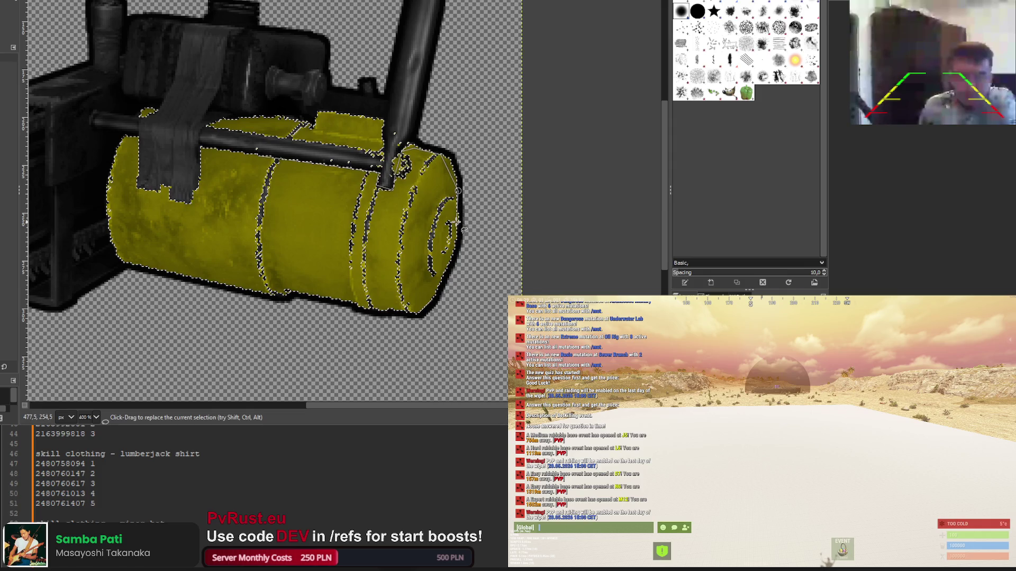
{"action": "left_click", "coordinate": [431, 290]}
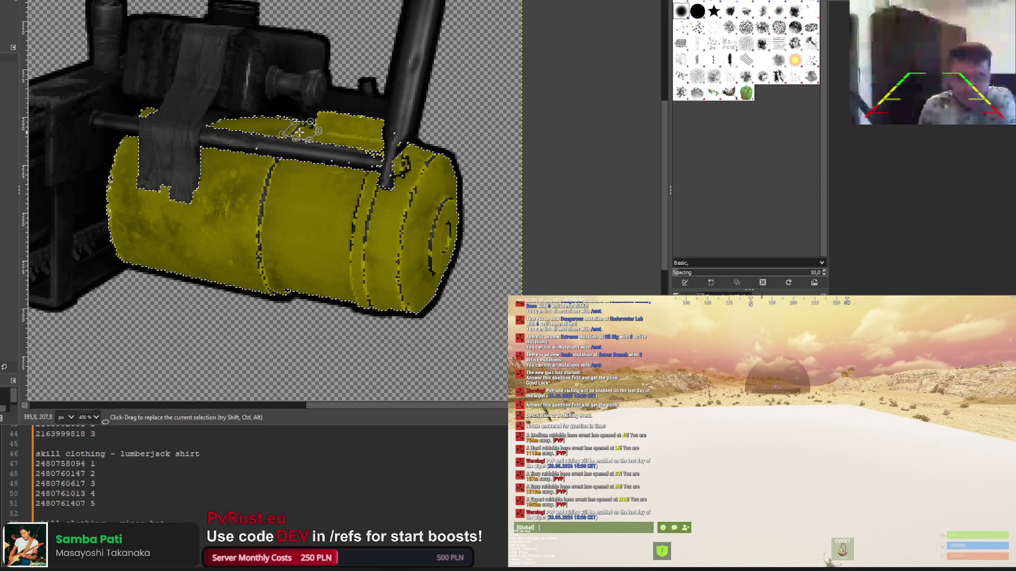
{"action": "left_click", "coordinate": [56, 220]}
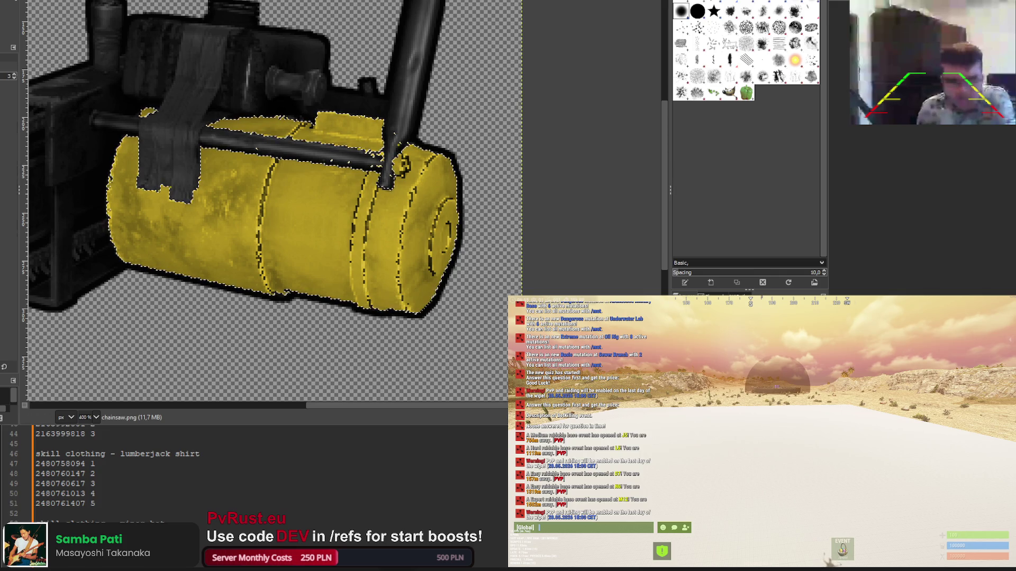
{"action": "scroll", "coordinate": [198, 125], "scroll_direction": "down", "scroll_amount": 4, "text": "ctrl"}
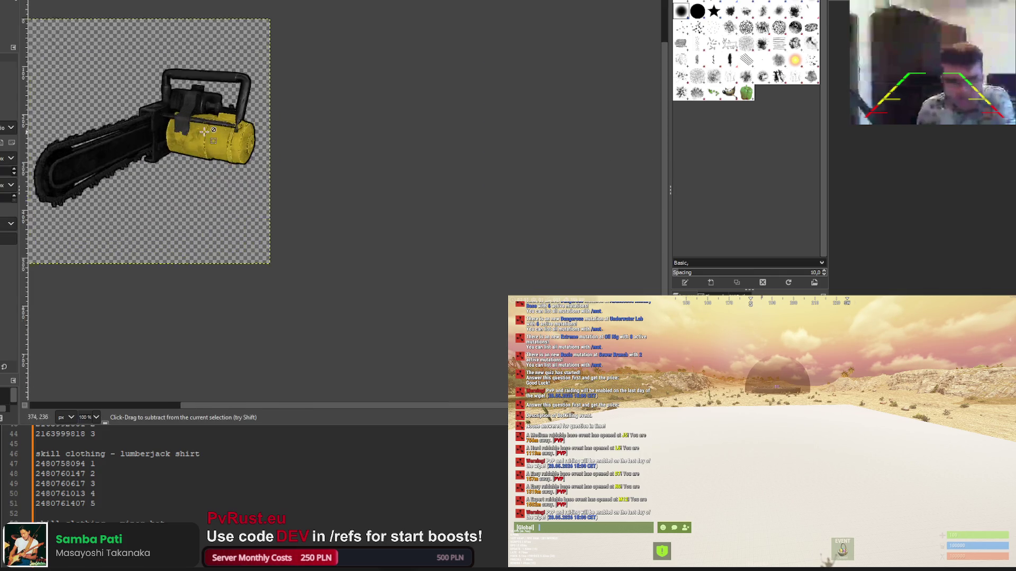
{"action": "scroll", "coordinate": [204, 131], "scroll_direction": "up", "scroll_amount": 5, "text": "ctrl"}
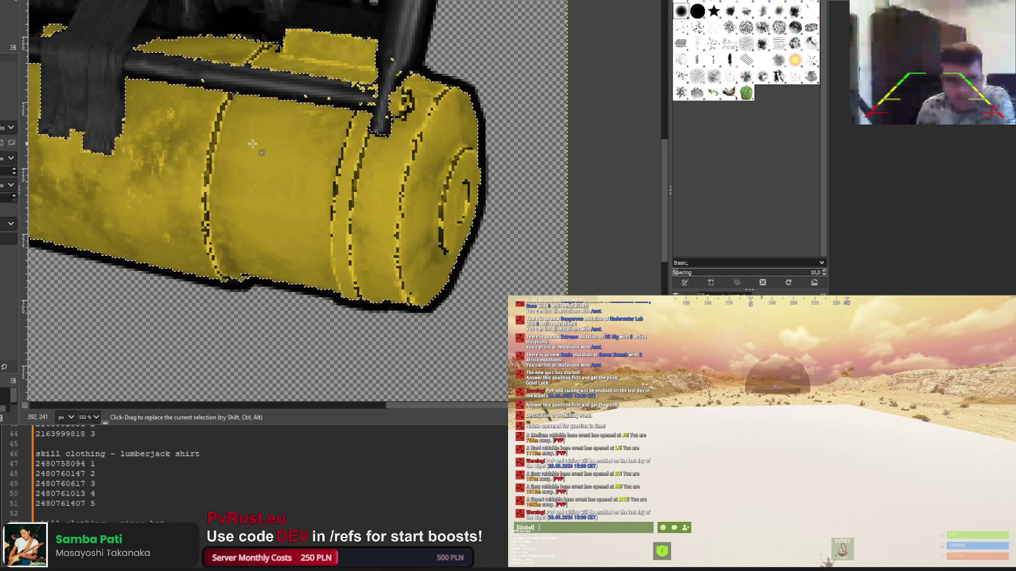
{"action": "scroll", "coordinate": [252, 144], "scroll_direction": "down", "scroll_amount": 7, "text": "ctrl"}
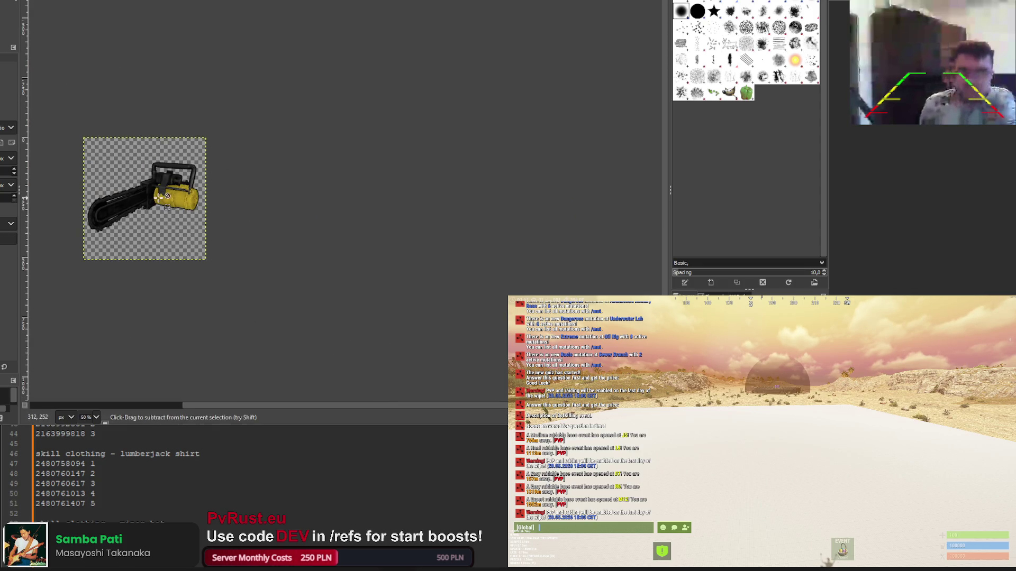
Revert the chainsaw to its original red colours and fuzzy-select the red tank body
{"action": "scroll", "coordinate": [214, 248], "scroll_direction": "up", "scroll_amount": 2, "text": "ctrl"}
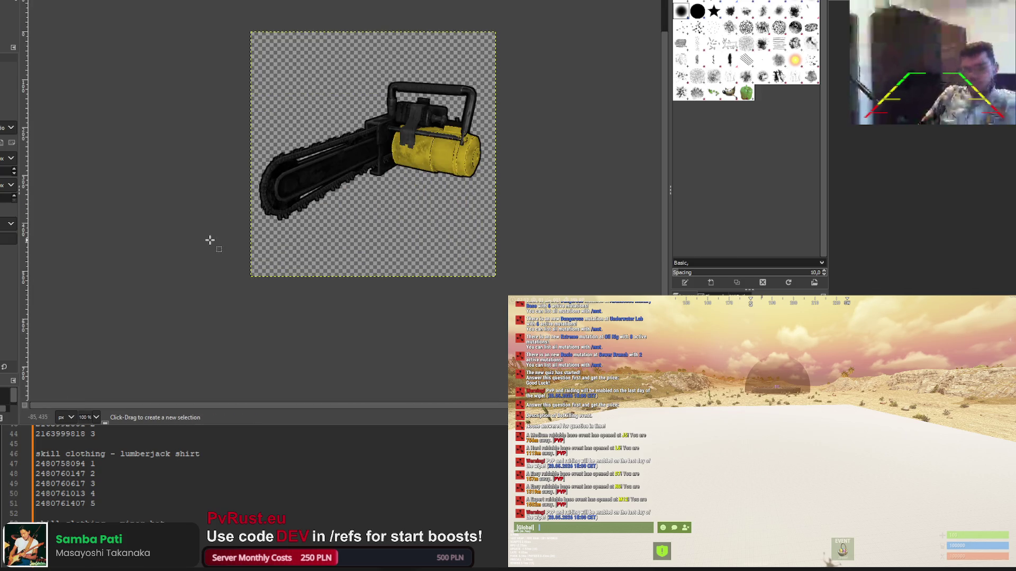
{"action": "left_click", "coordinate": [376, 225]}
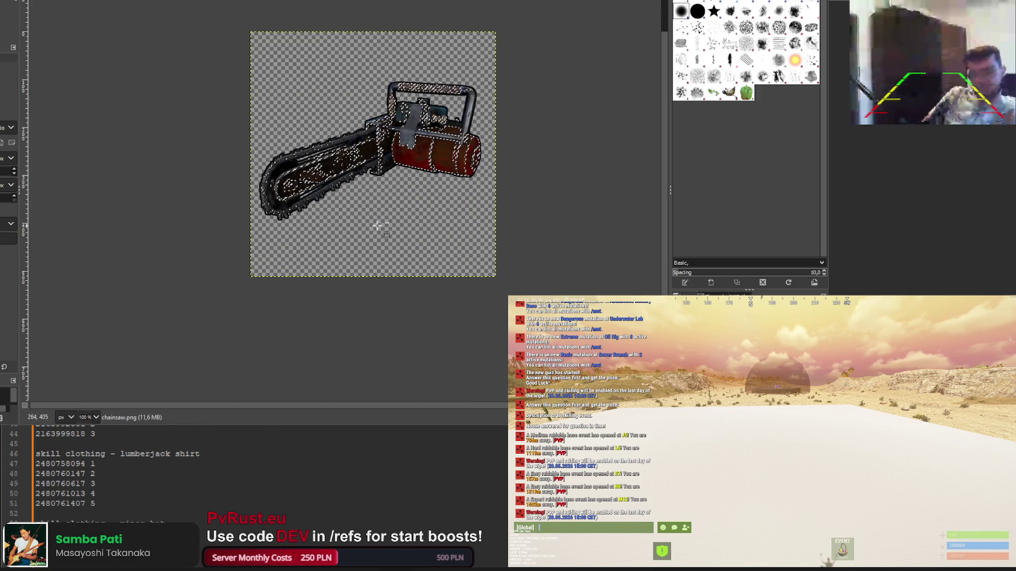
{"action": "left_click", "coordinate": [377, 226], "text": "ctrl"}
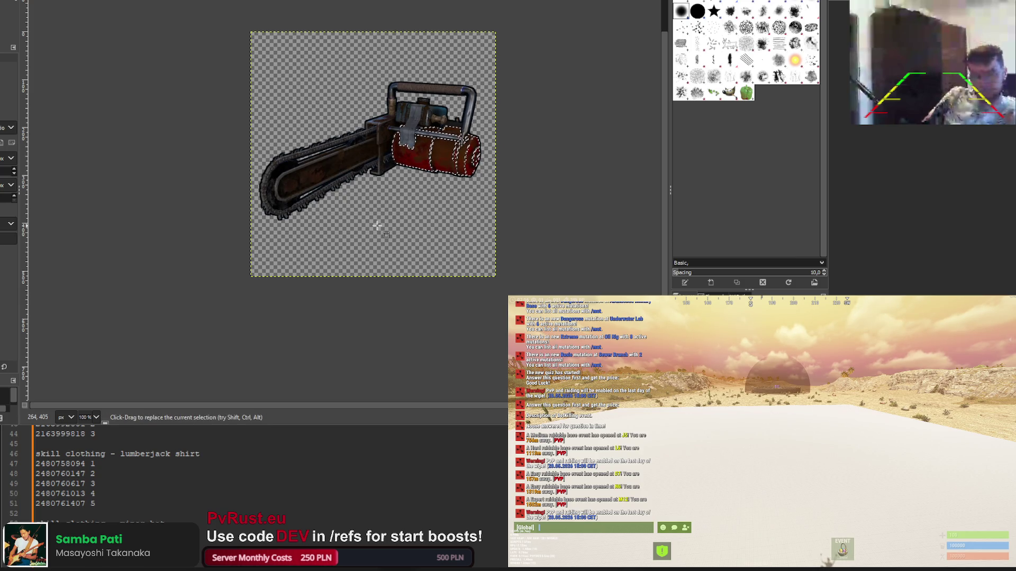
Trace a free-select outline around the tank's right end and top edge
{"action": "scroll", "coordinate": [476, 146], "scroll_direction": "up", "scroll_amount": 5}
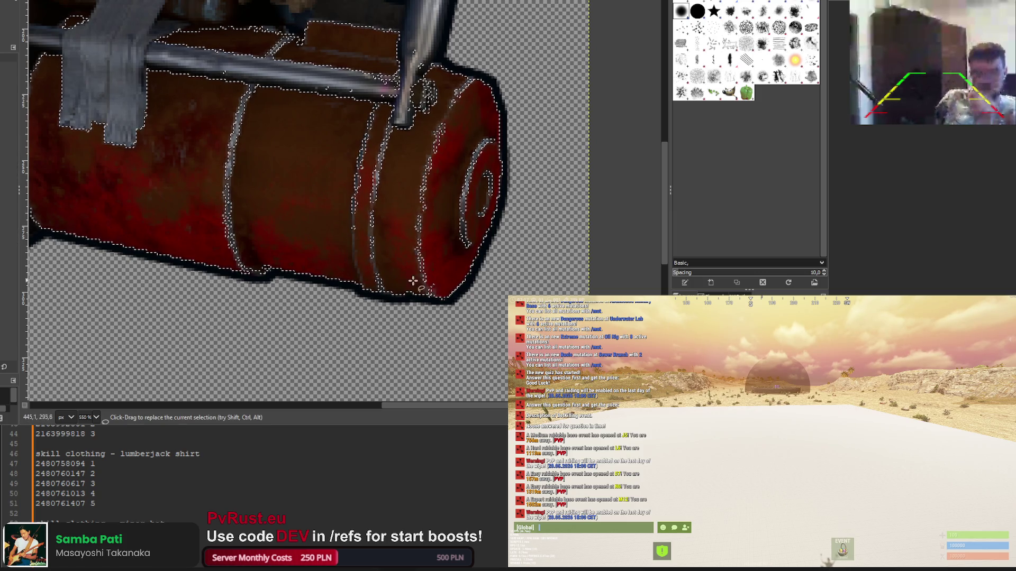
{"action": "scroll", "coordinate": [389, 291], "scroll_direction": "down", "scroll_amount": 5}
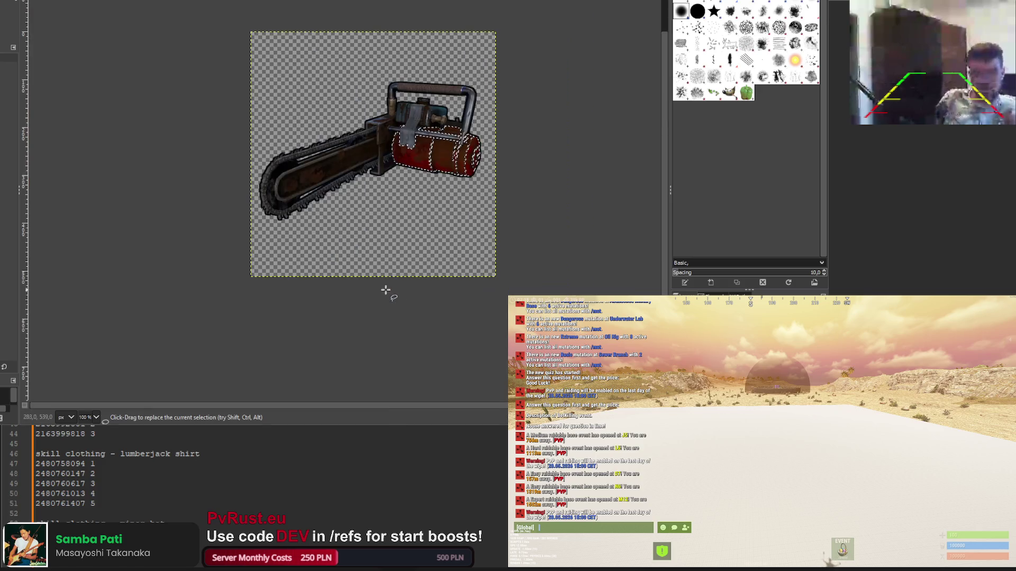
{"action": "scroll", "coordinate": [444, 190], "scroll_direction": "up", "scroll_amount": 7}
{"action": "left_click", "coordinate": [217, 317], "text": "shift"}
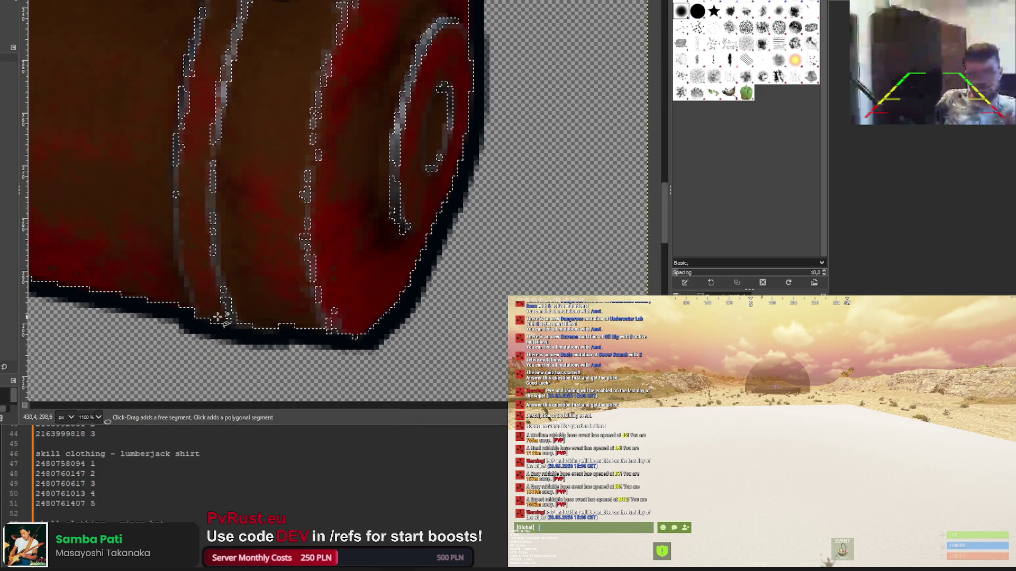
{"action": "left_click", "coordinate": [331, 328]}
{"action": "left_click", "coordinate": [426, 228]}
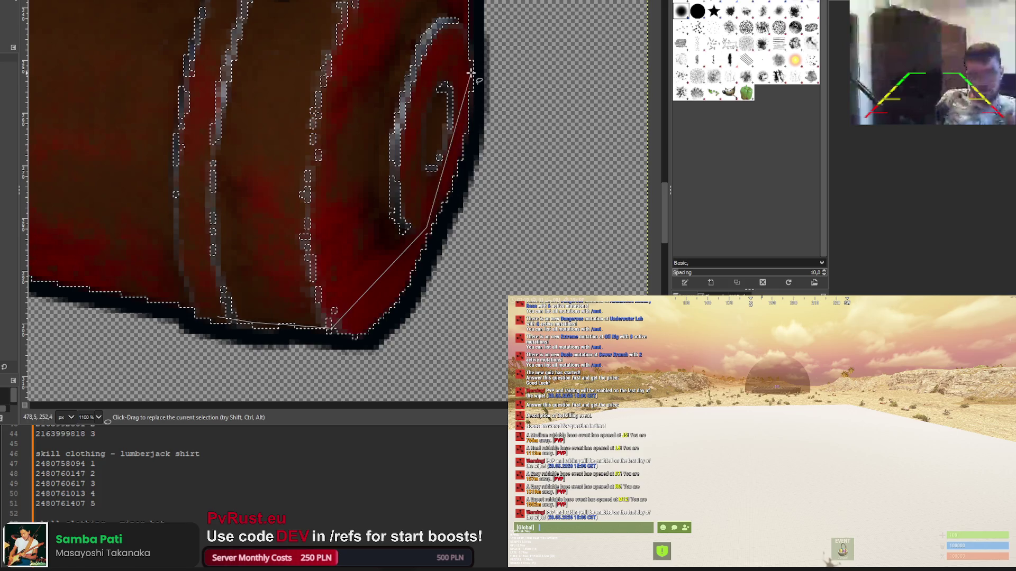
{"action": "left_click", "coordinate": [471, 62]}
{"action": "scroll", "coordinate": [466, 66], "scroll_direction": "up", "scroll_amount": 3}
{"action": "left_click", "coordinate": [467, 200]}
{"action": "left_click", "coordinate": [426, 102]}
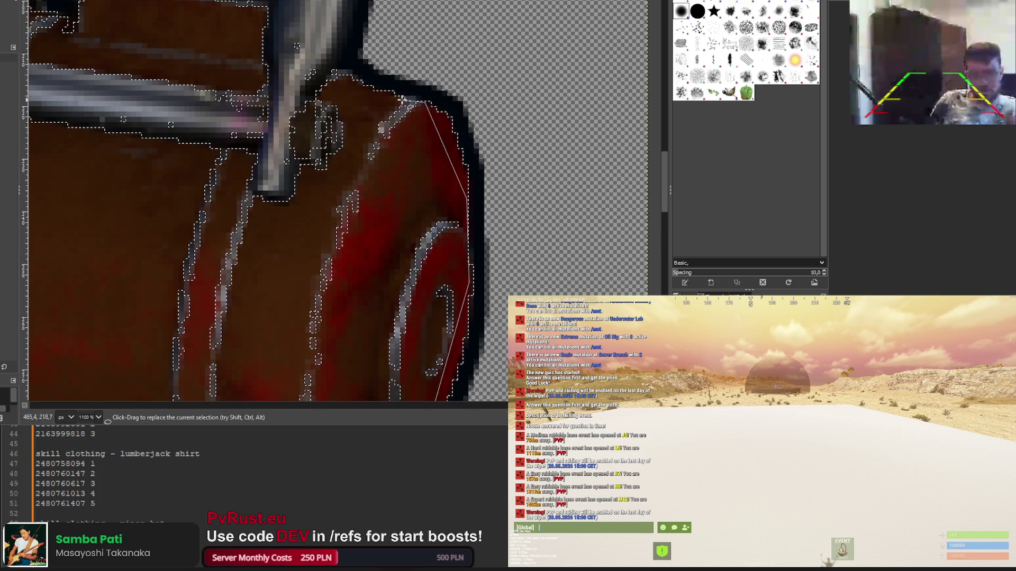
{"action": "left_click", "coordinate": [345, 83]}
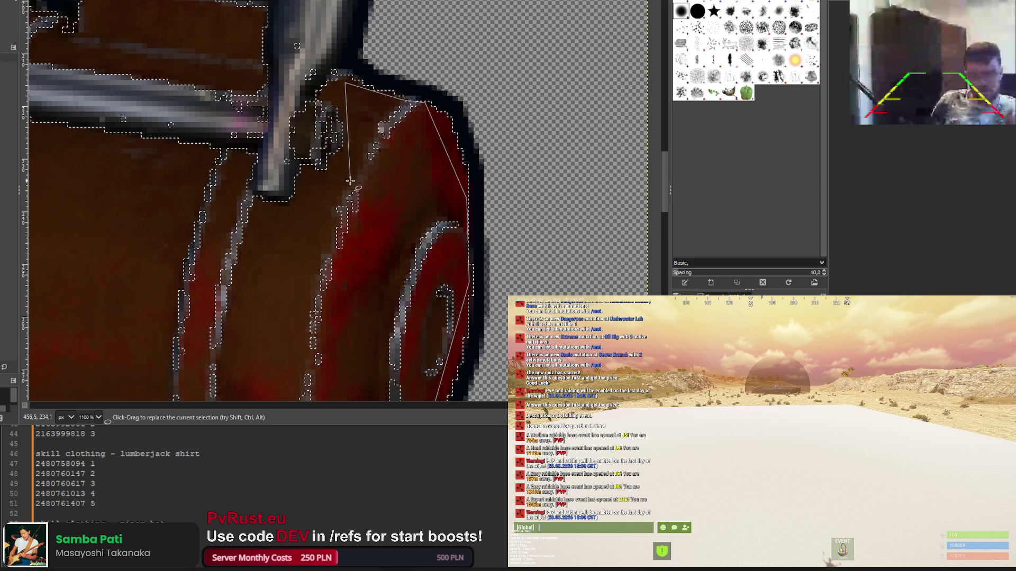
{"action": "left_click", "coordinate": [344, 178]}
Outline the tank's lower edge and bottom, adding it to the tank selection
{"action": "scroll", "coordinate": [249, 186], "scroll_direction": "down", "scroll_amount": 2}
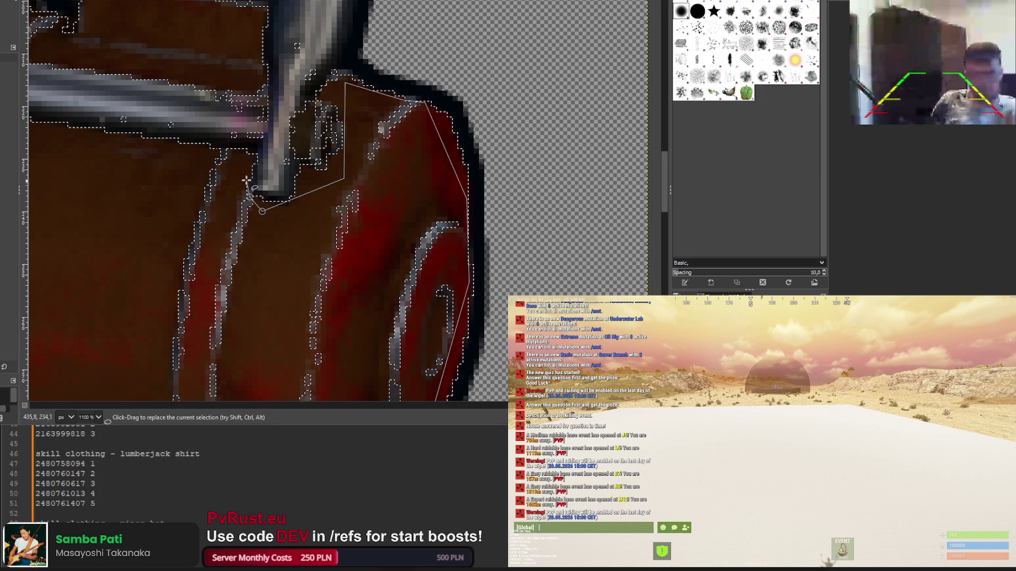
{"action": "scroll", "coordinate": [156, 164], "scroll_direction": "down", "scroll_amount": 2}
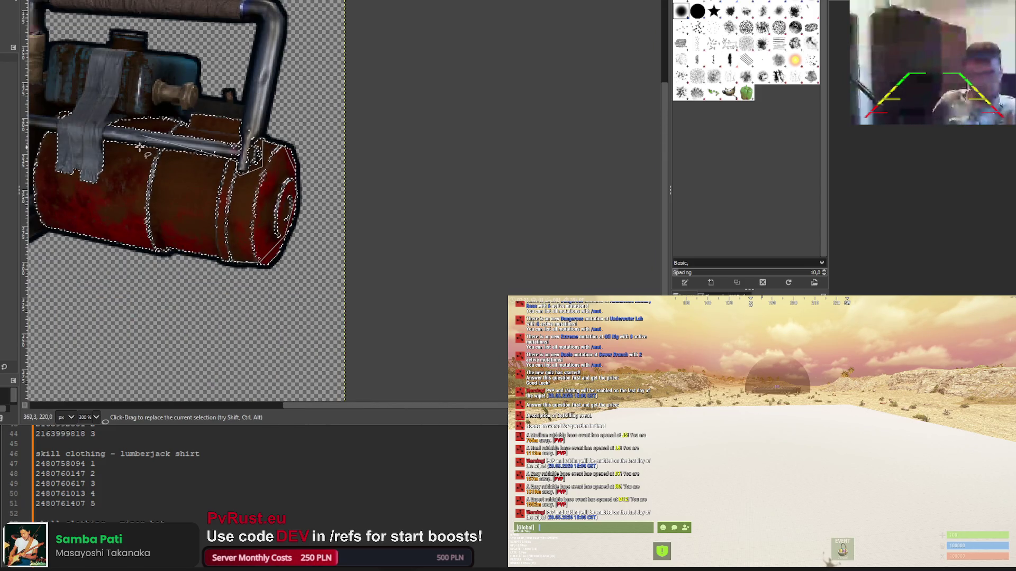
{"action": "scroll", "coordinate": [153, 170], "scroll_direction": "up", "scroll_amount": 2}
{"action": "scroll", "coordinate": [139, 169], "scroll_direction": "down", "scroll_amount": 3}
{"action": "scroll", "coordinate": [122, 191], "scroll_direction": "up", "scroll_amount": 3}
{"action": "scroll", "coordinate": [101, 213], "scroll_direction": "down", "scroll_amount": 4}
{"action": "scroll", "coordinate": [101, 212], "scroll_direction": "up", "scroll_amount": 5}
{"action": "left_click", "coordinate": [225, 291]}
{"action": "left_click", "coordinate": [276, 348]}
{"action": "left_click", "coordinate": [289, 351]}
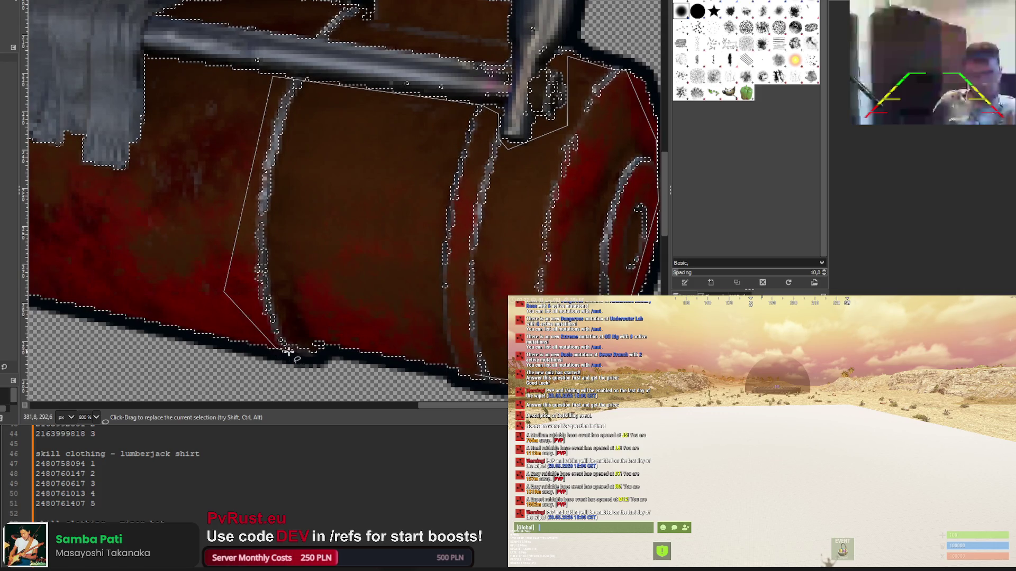
{"action": "left_click", "coordinate": [334, 341]}
{"action": "left_click", "coordinate": [453, 365]}
{"action": "key", "text": "Return"}
Add one more outline over the tank's top to the selection
{"action": "scroll", "coordinate": [408, 261], "scroll_direction": "up", "scroll_amount": 3}
{"action": "left_click", "coordinate": [307, 135], "text": "shift"}
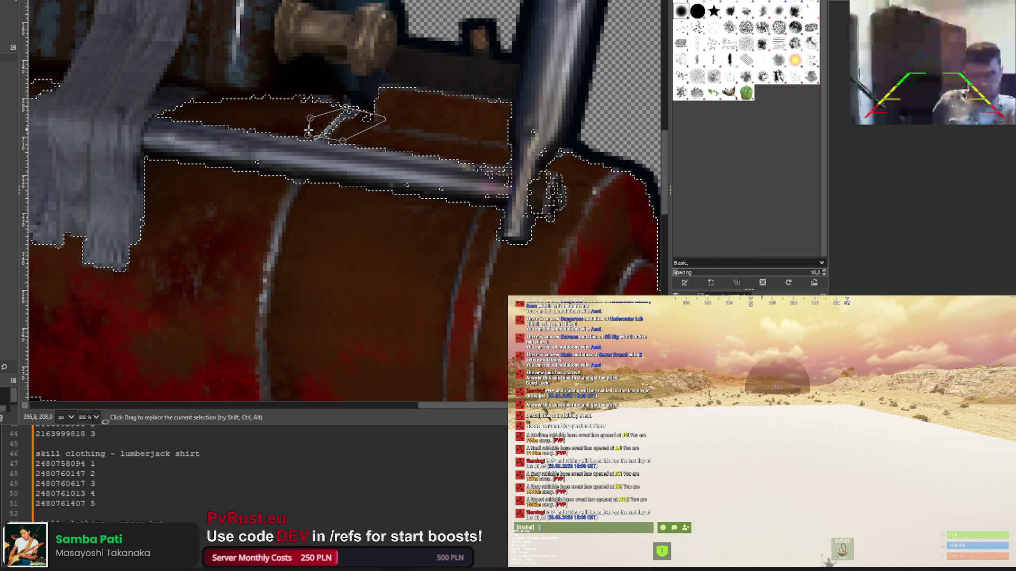
{"action": "key", "text": "Return"}
{"action": "scroll", "coordinate": [309, 131], "scroll_direction": "down", "scroll_amount": 4, "text": "ctrl"}
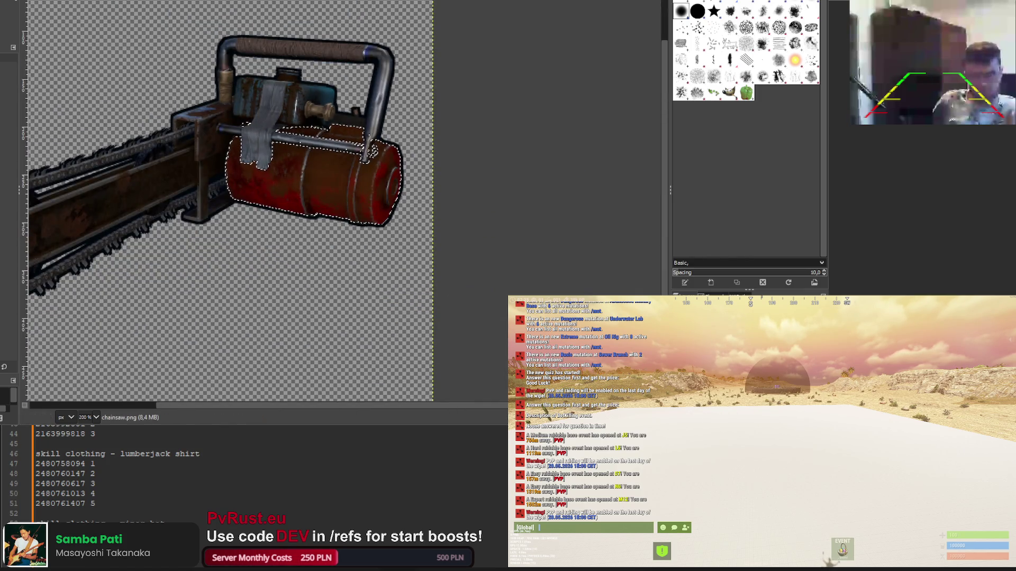
Reapply the yellow Hue-Saturation recolour to the selected tank with Ctrl+F, then zoom out
{"action": "key", "text": "ctrl+f"}
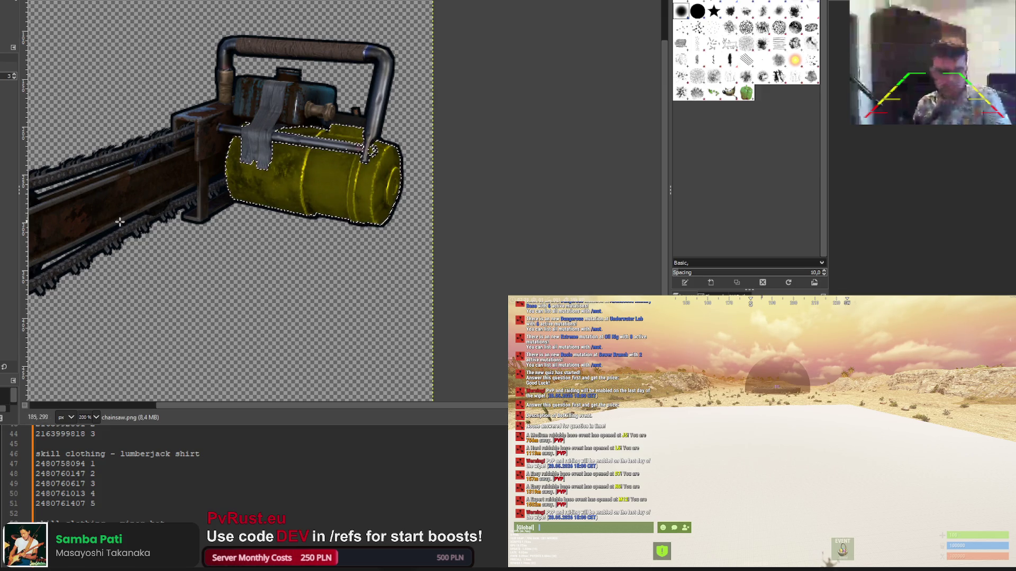
{"action": "key", "text": "minus"}
{"action": "key", "text": "minus"}
{"action": "key", "text": "minus"}
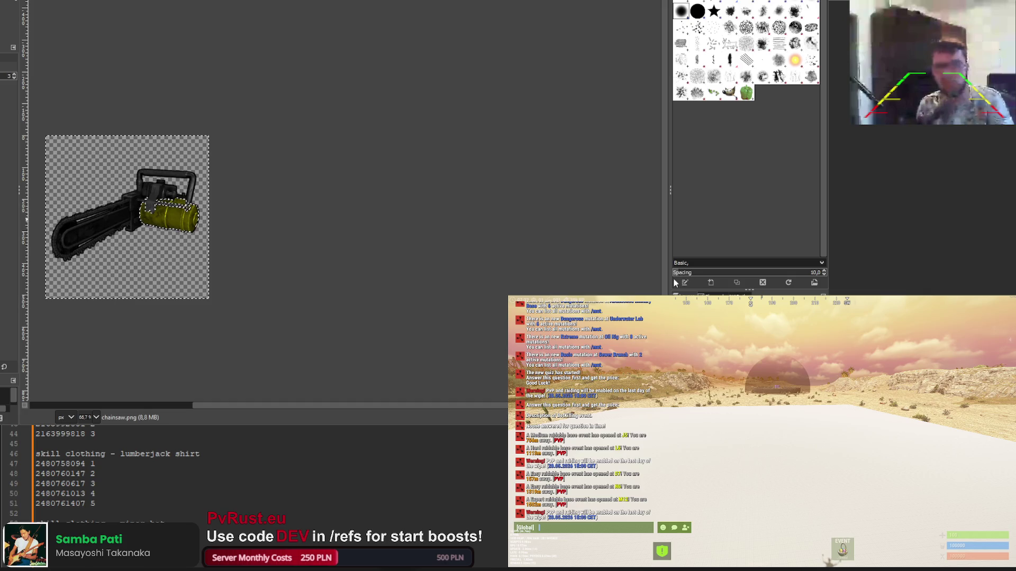
Shift the tank's hue to a brighter yellow in Hue-Saturation
{"action": "key", "text": "r"}
{"action": "scroll", "coordinate": [108, 114], "scroll_direction": "down", "scroll_amount": 2}
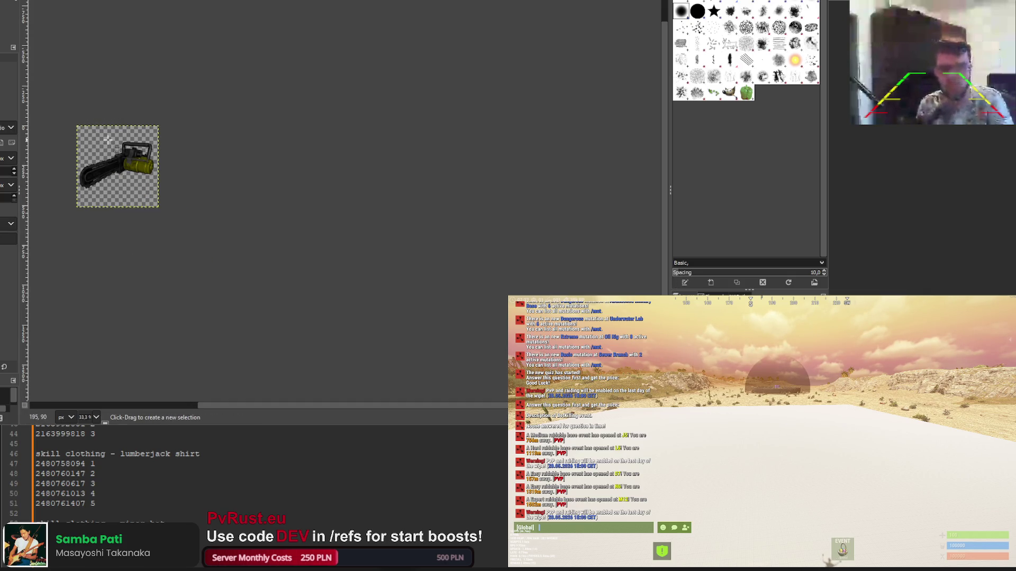
{"action": "scroll", "coordinate": [121, 157], "scroll_direction": "up", "scroll_amount": 5}
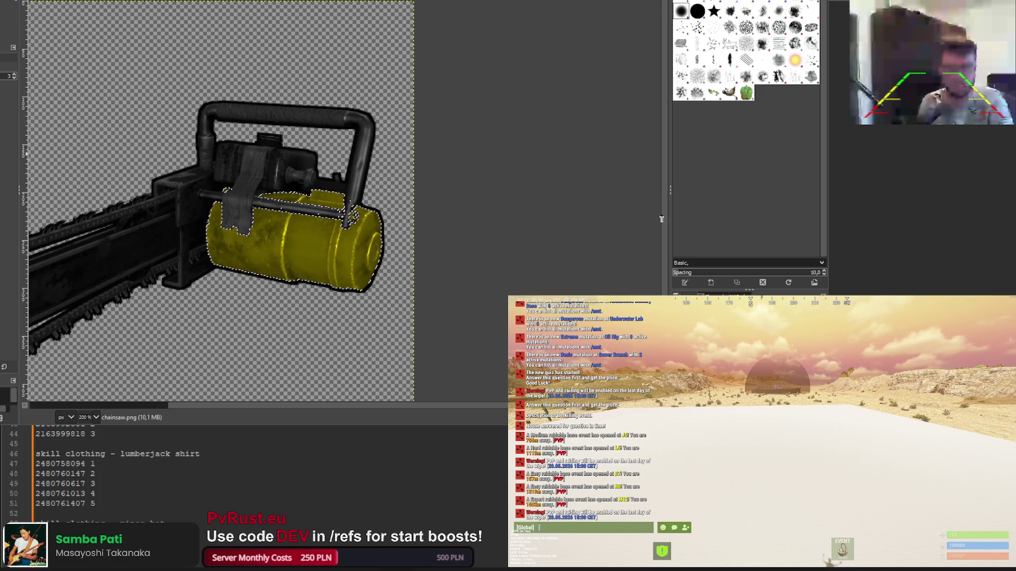
{"action": "left_click_drag", "start_coordinate": [650, 204], "coordinate": [657, 204]}
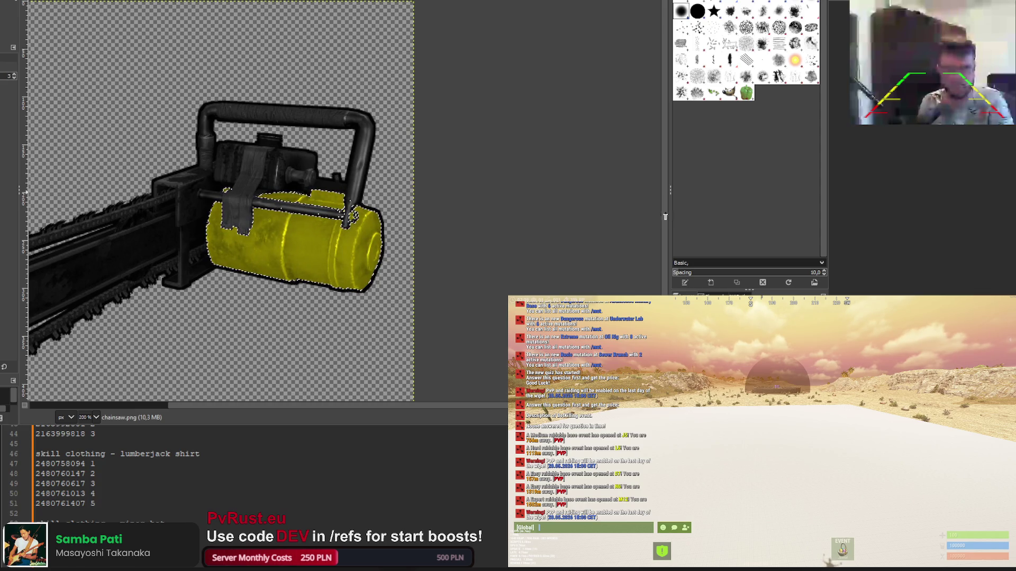
{"action": "scroll", "coordinate": [474, 209], "scroll_direction": "down", "scroll_amount": 4}
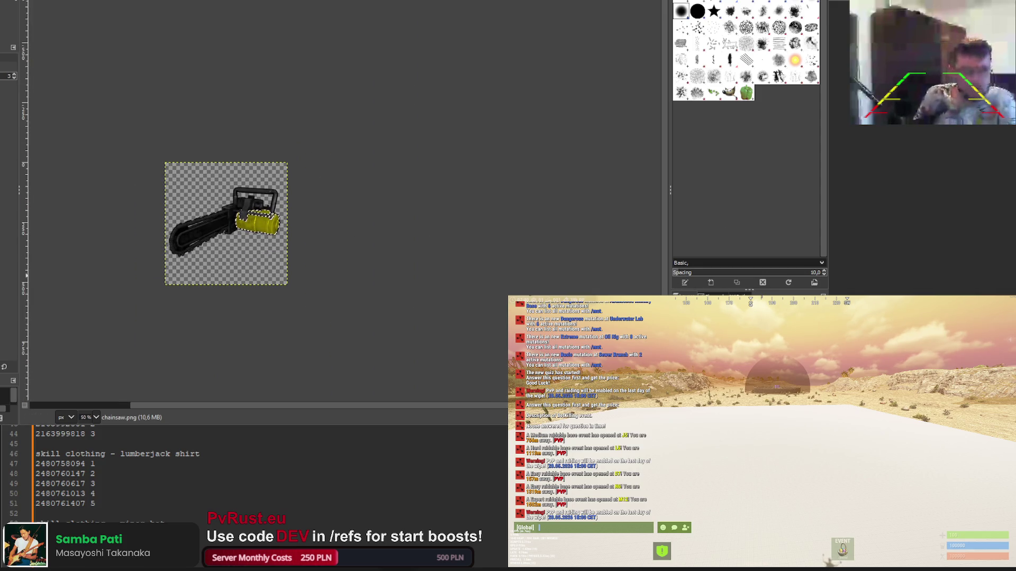
Overwrite the exported chainsaw PNG with the recoloured icon
{"action": "key", "text": "r"}
{"action": "scroll", "coordinate": [161, 105], "scroll_direction": "down", "scroll_amount": 2}
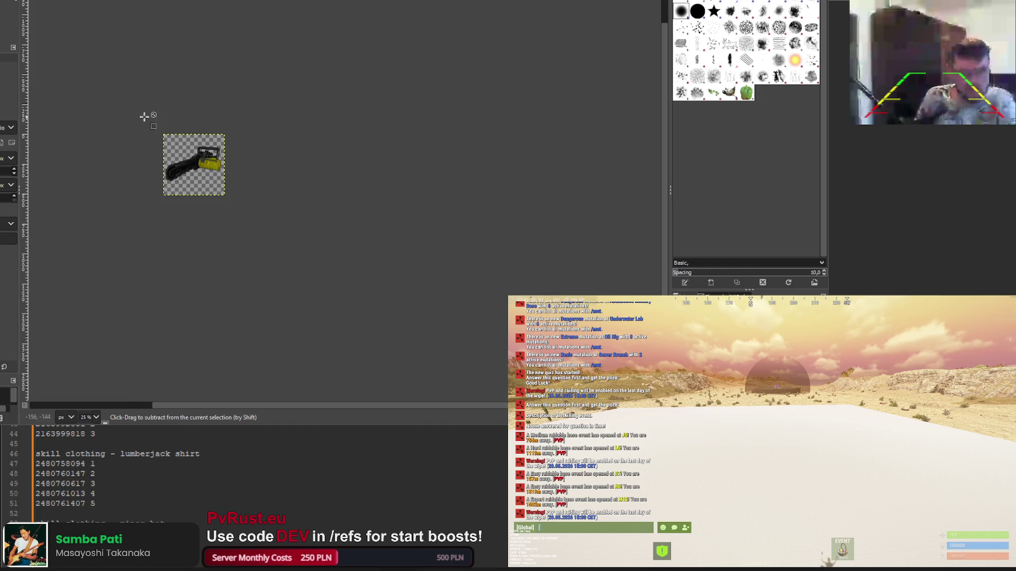
{"action": "scroll", "coordinate": [141, 149], "scroll_direction": "up", "scroll_amount": 2}
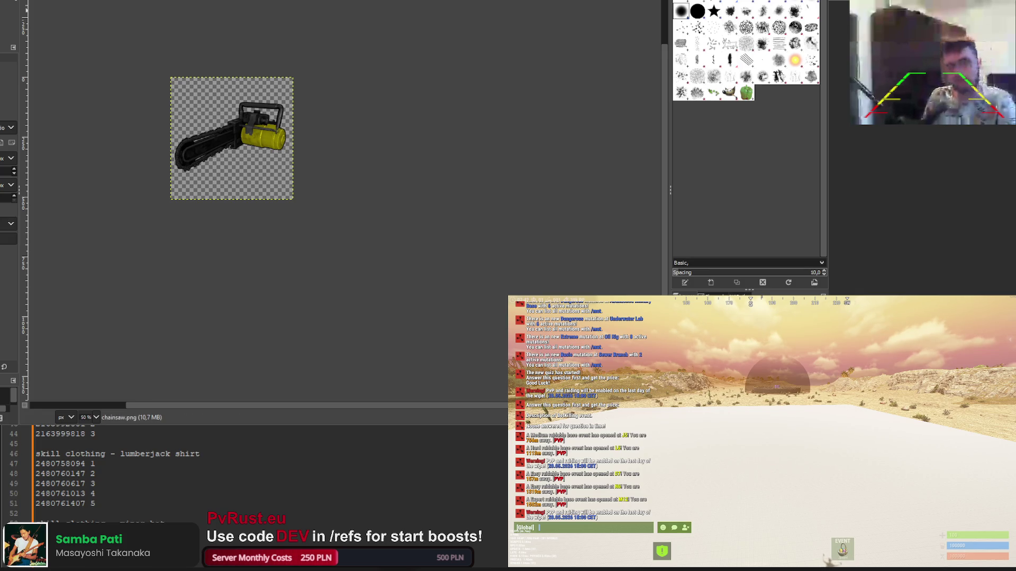
{"action": "key", "text": "ctrl+e"}
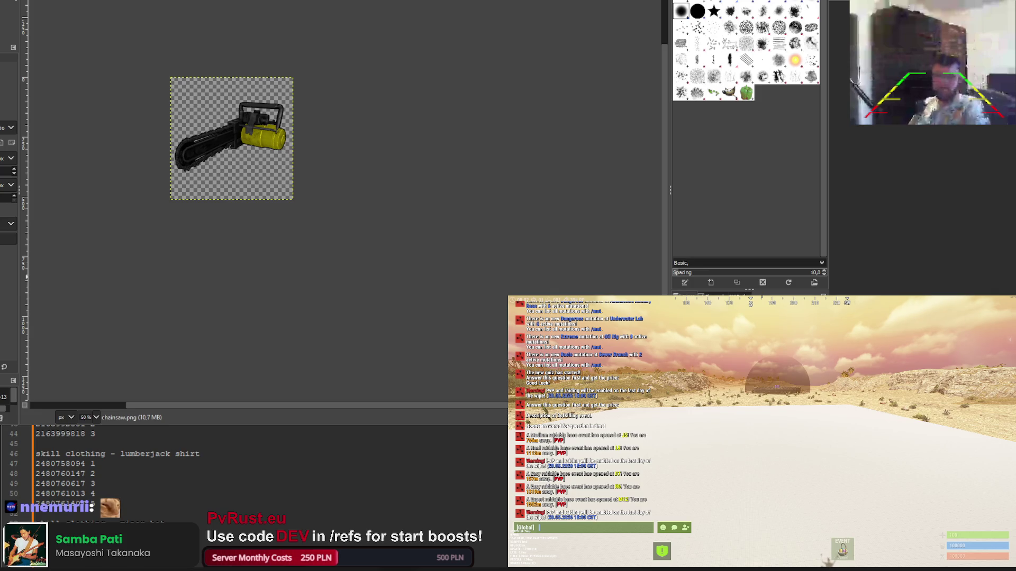
{"action": "key", "text": "ctrl+Tab"}
{"action": "key", "text": "ctrl+Tab"}
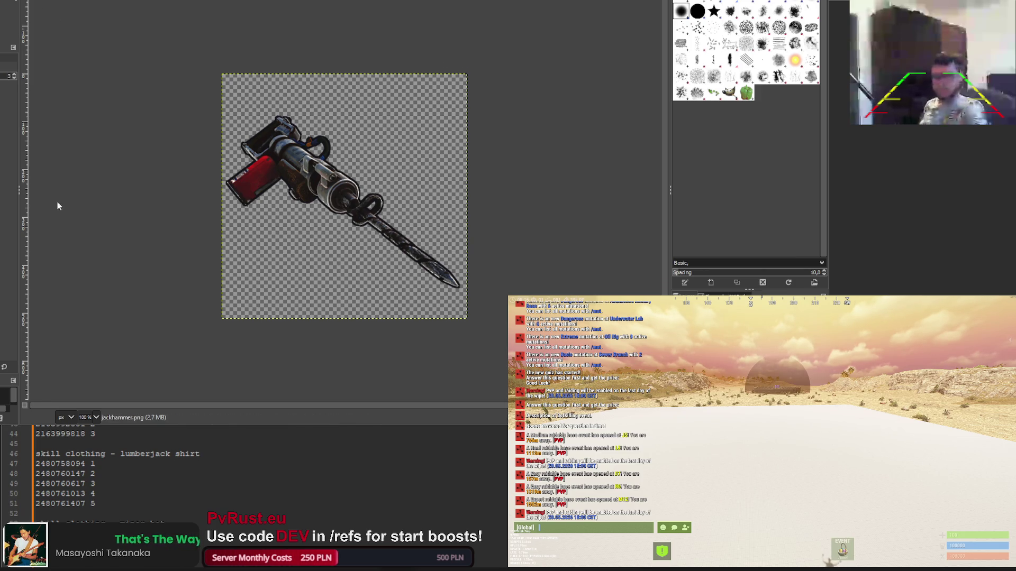
Try a high-contrast colour effect on the jackhammer, undoing and reapplying it
{"action": "left_click", "coordinate": [53, 239]}
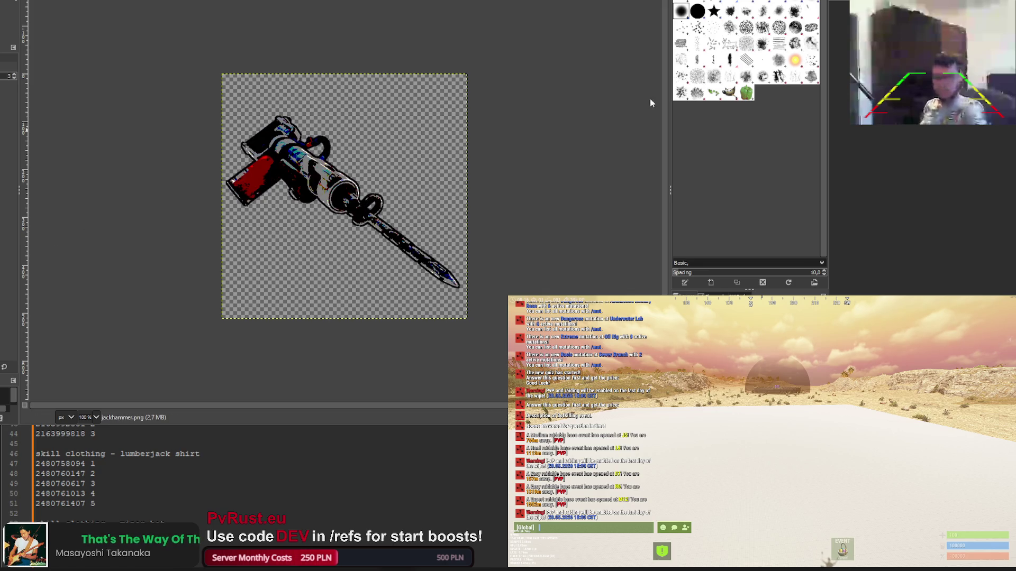
{"action": "key", "text": "ctrl+z"}
{"action": "key", "text": "ctrl+f"}
{"action": "key", "text": "ctrl+z"}
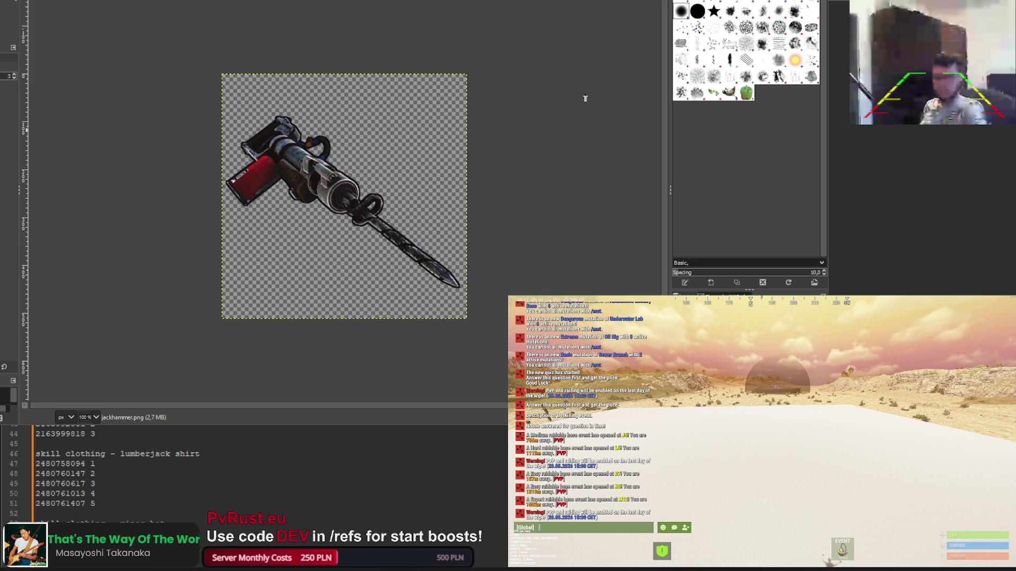
{"action": "key", "text": "ctrl+f"}
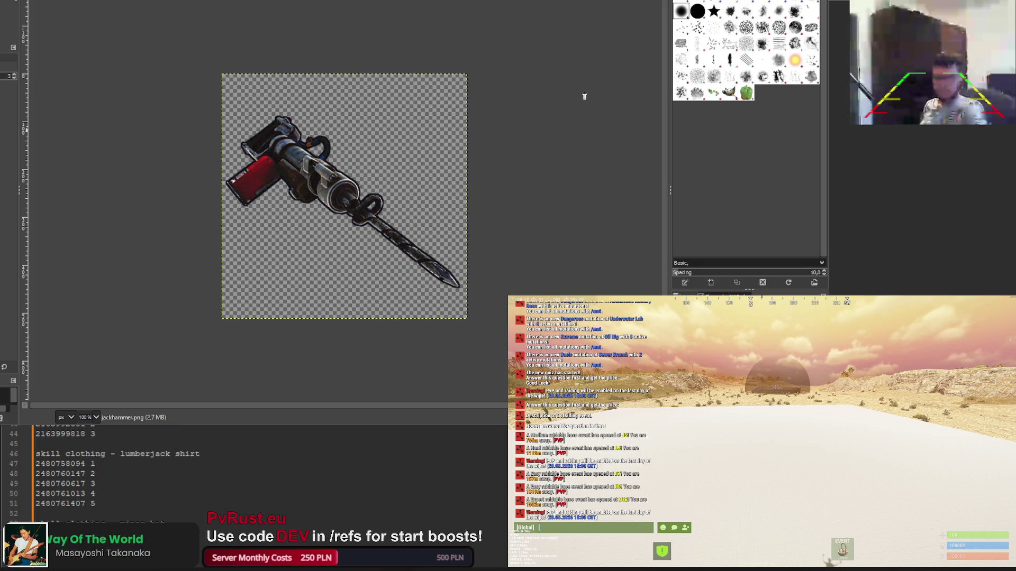
Try a teal tint and lighter and darker brightness variations, stepping through undo and redo
{"action": "left_click", "coordinate": [41, 226]}
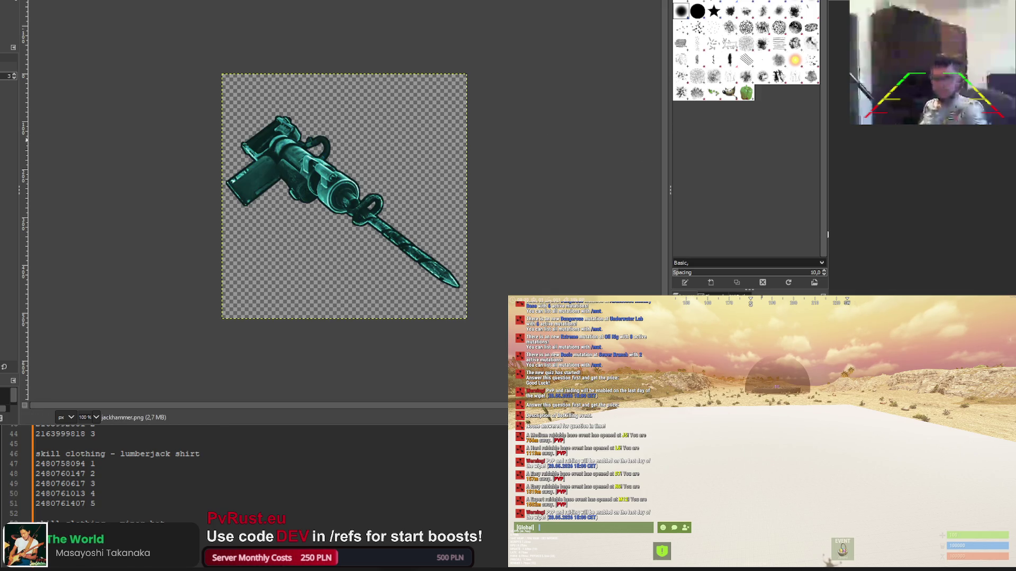
{"action": "key", "text": "ctrl+z"}
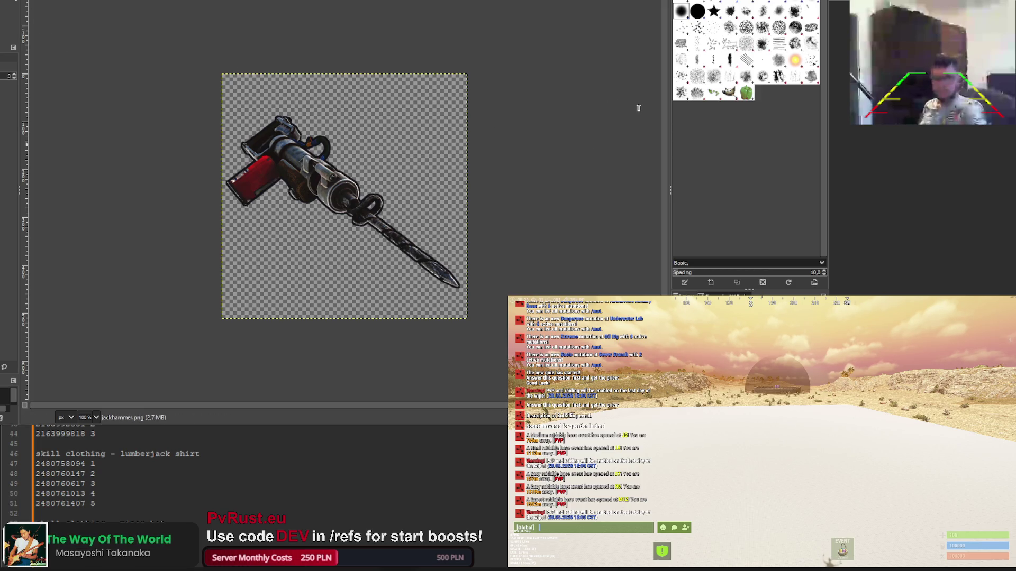
{"action": "key", "text": "ctrl+z"}
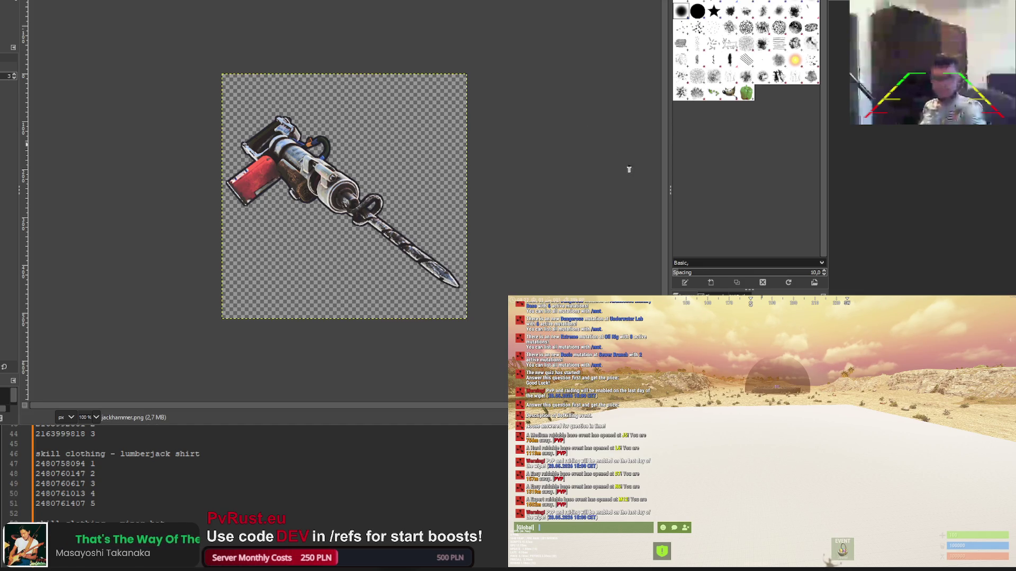
{"action": "key", "text": "ctrl+y"}
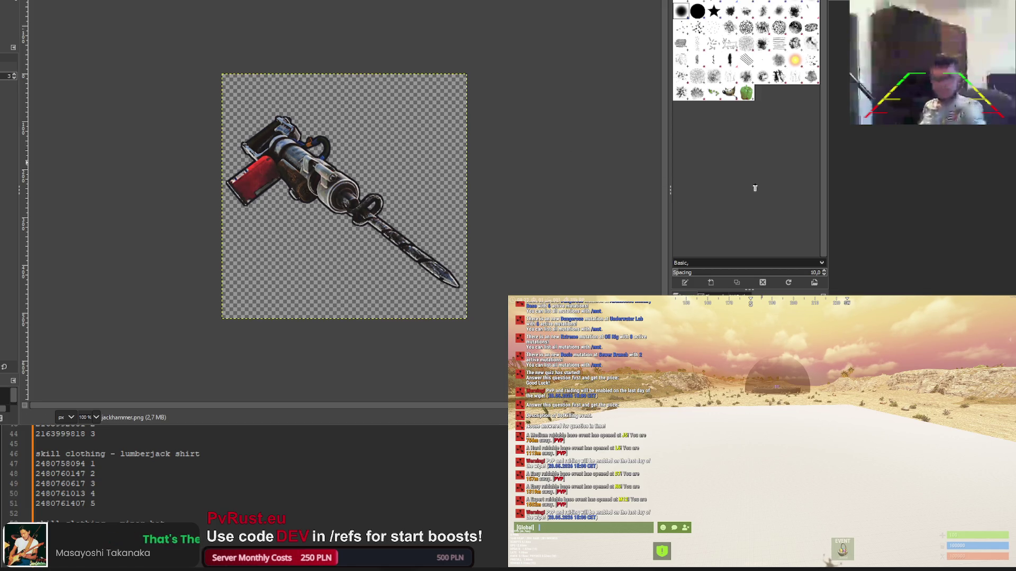
{"action": "key", "text": "ctrl+z"}
{"action": "key", "text": "ctrl+y"}
{"action": "key", "text": "ctrl+z"}
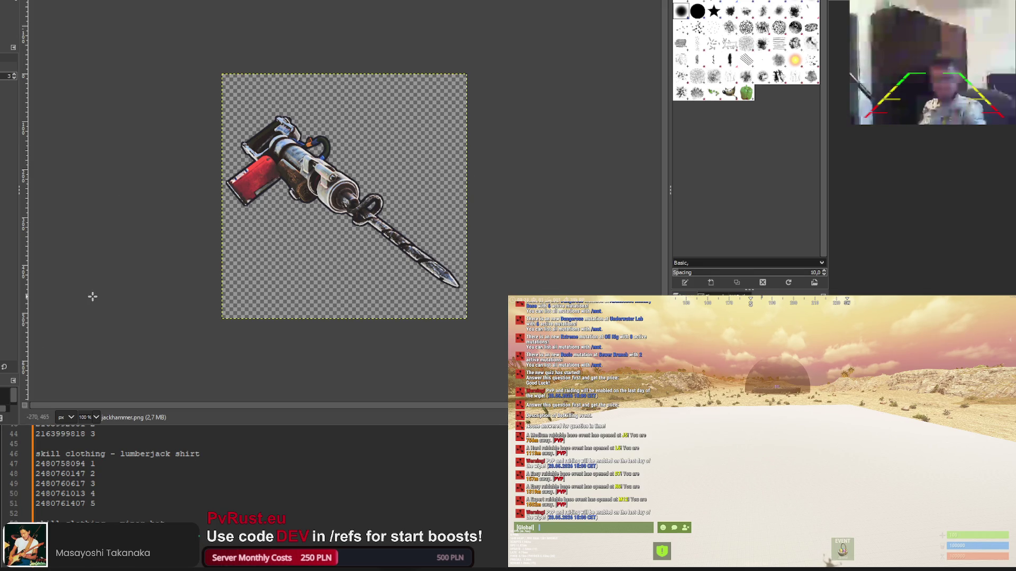
{"action": "key", "text": "ctrl+y"}
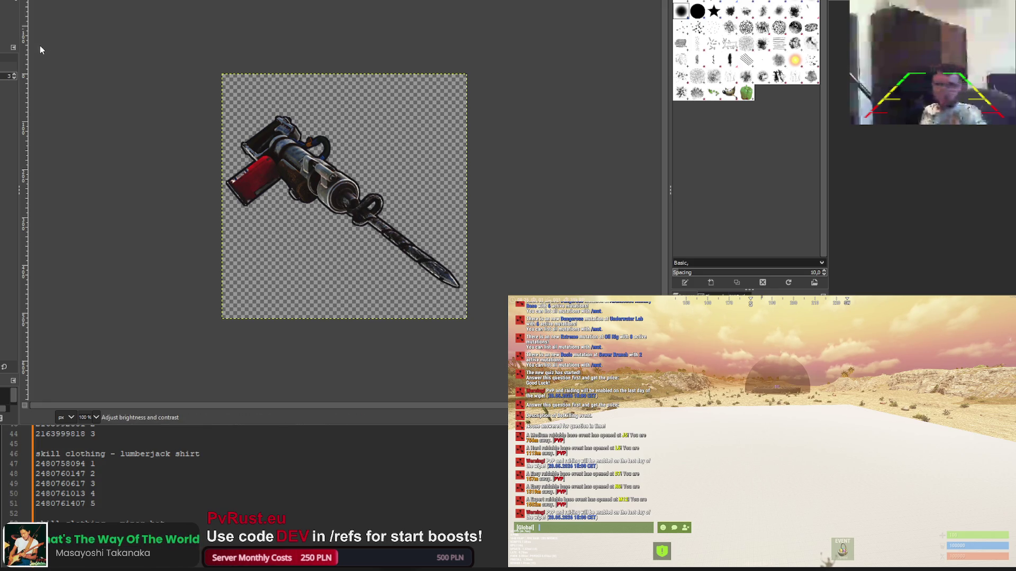
{"action": "left_click", "coordinate": [42, 24]}
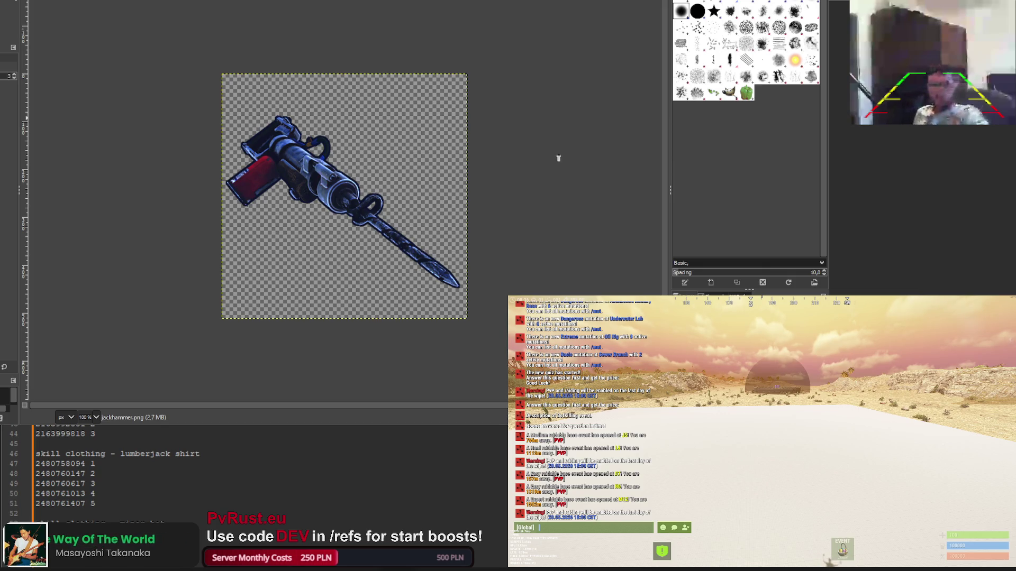
Undo the blue tint applied to the jackhammer
{"action": "key", "text": "ctrl+z"}
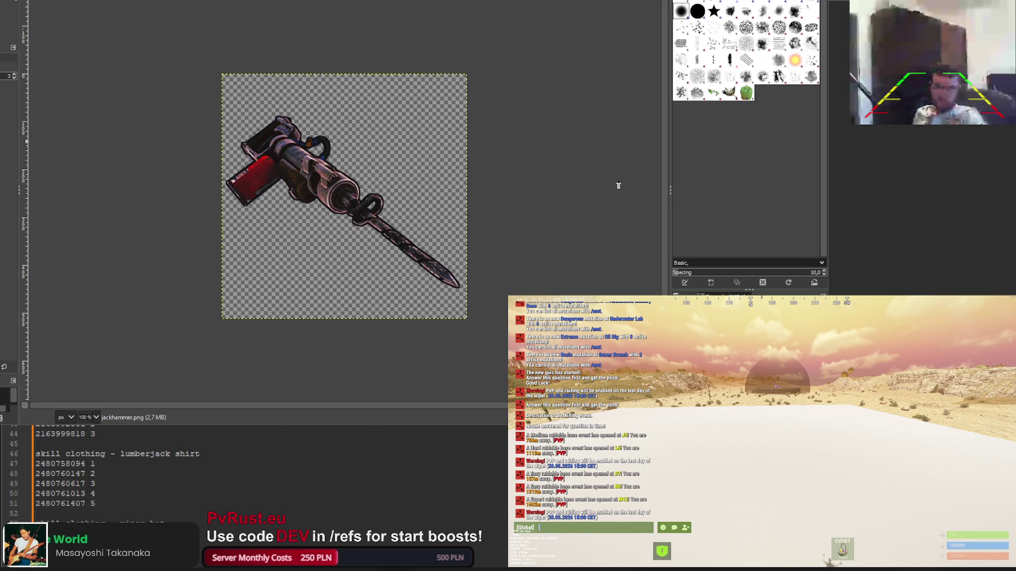
{"action": "key", "text": "ctrl+y"}
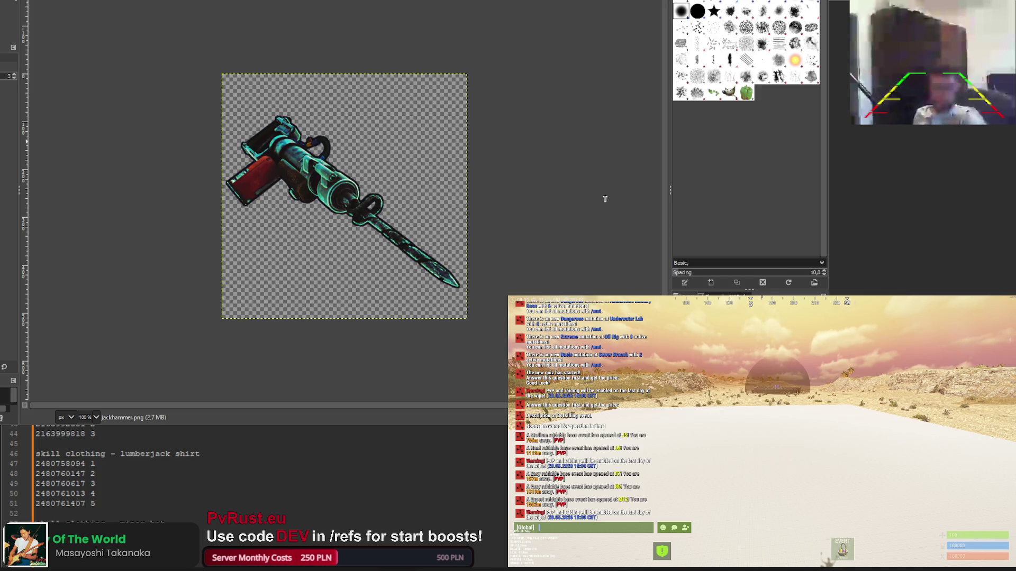
{"action": "key", "text": "ctrl+z"}
{"action": "key", "text": "ctrl+y"}
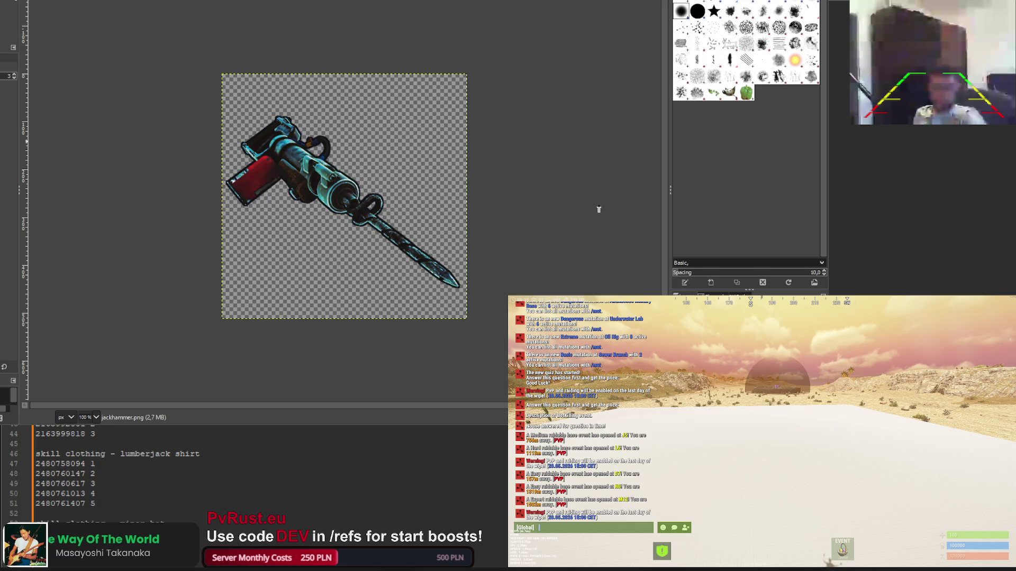
{"action": "key", "text": "ctrl+z"}
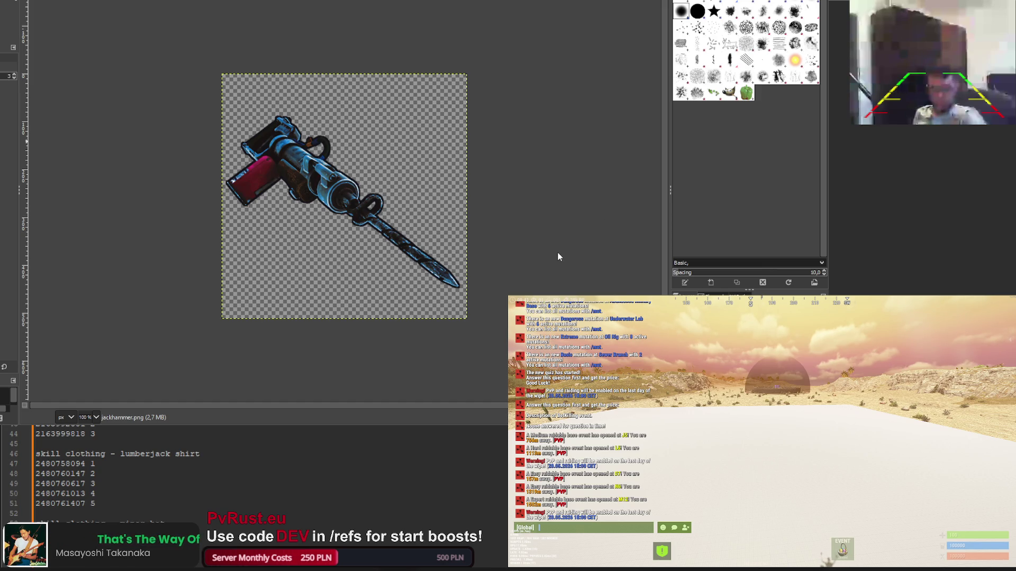
{"action": "key", "text": "ctrl+z"}
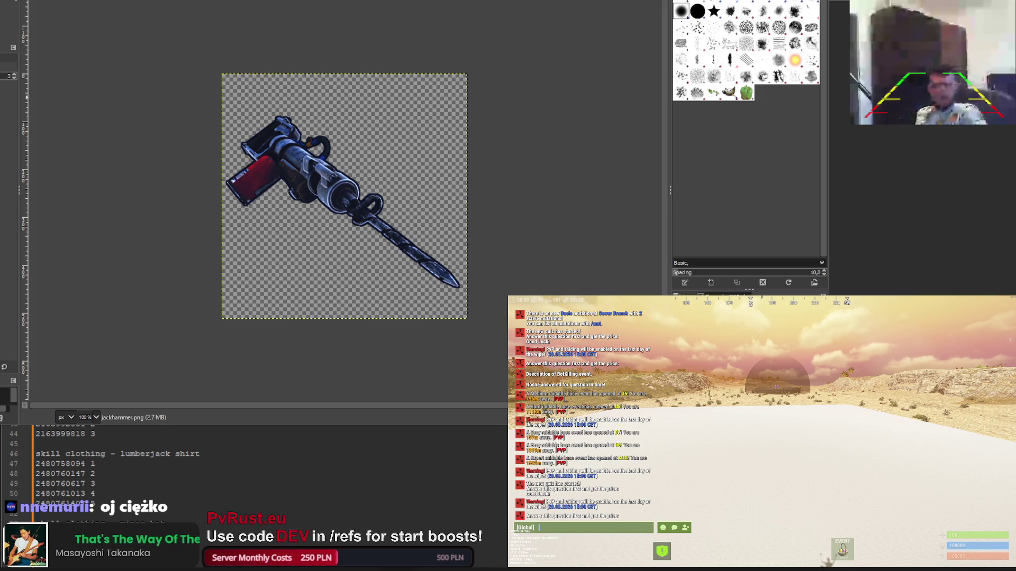
{"action": "key", "text": "ctrl+f"}
{"action": "key", "text": "ctrl+z"}
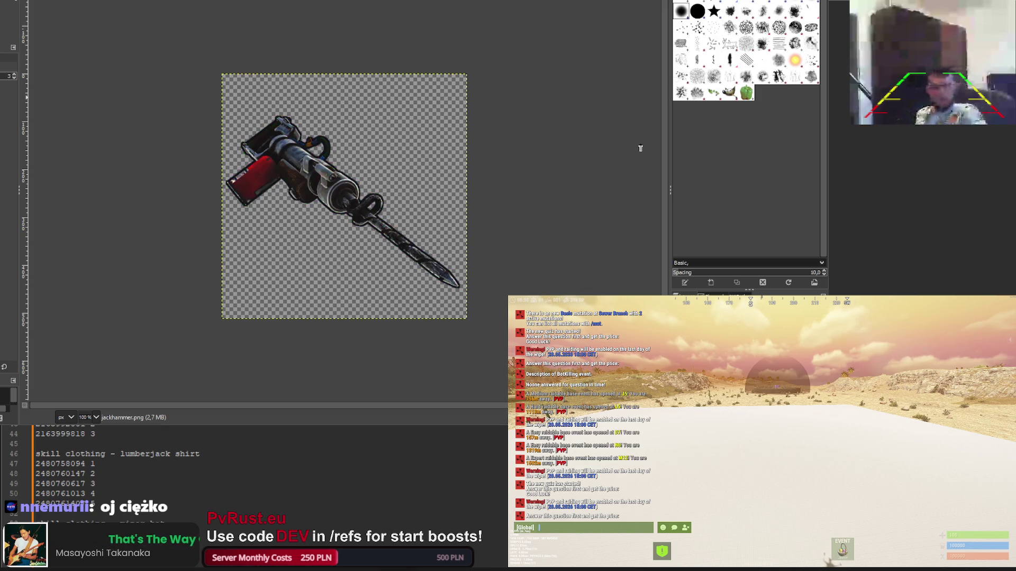
{"action": "key", "text": "ctrl+f"}
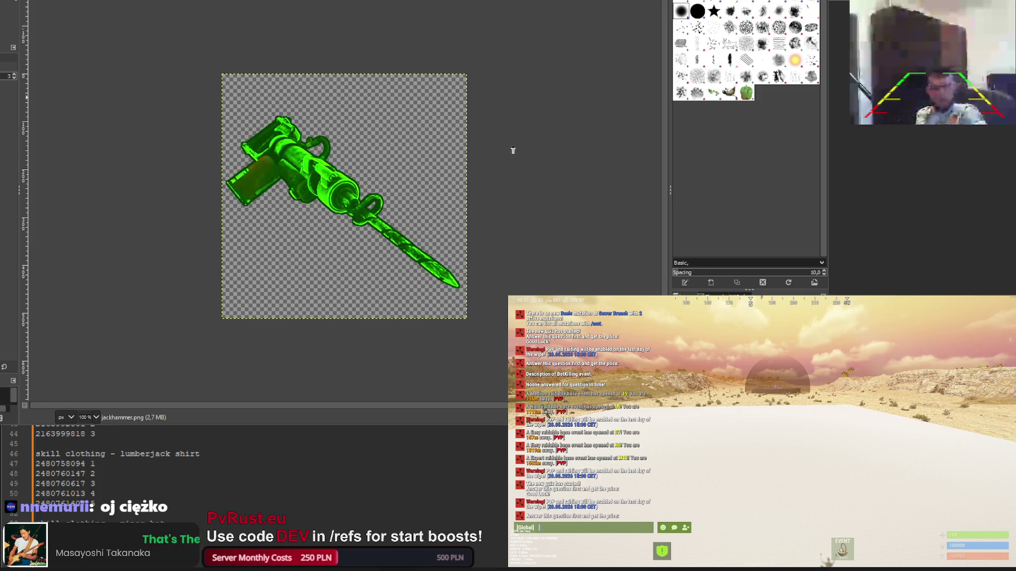
{"action": "key", "text": "ctrl+f"}
{"action": "key", "text": "ctrl+f"}
{"action": "key", "text": "ctrl+f"}
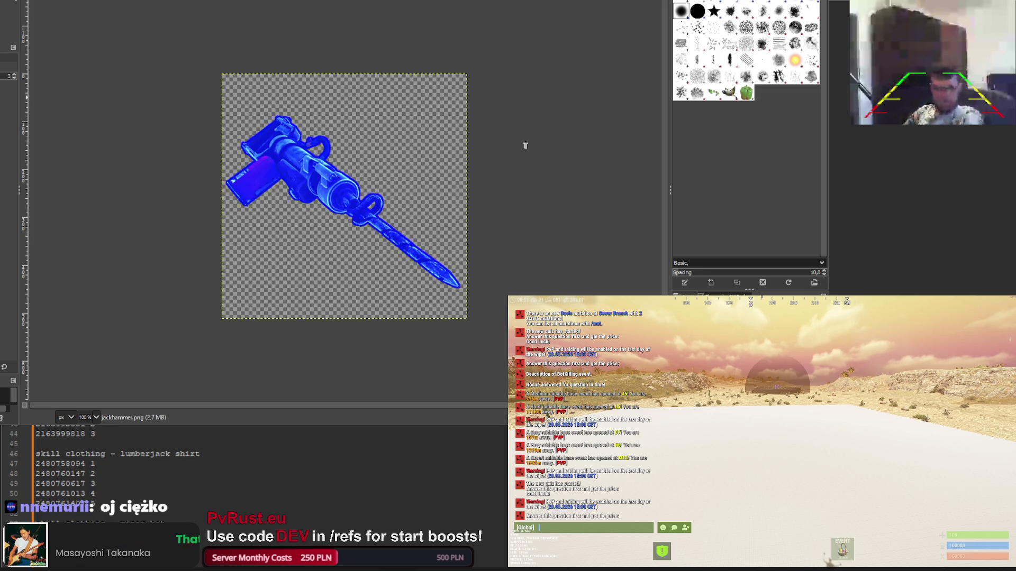
{"action": "key", "text": "ctrl+f"}
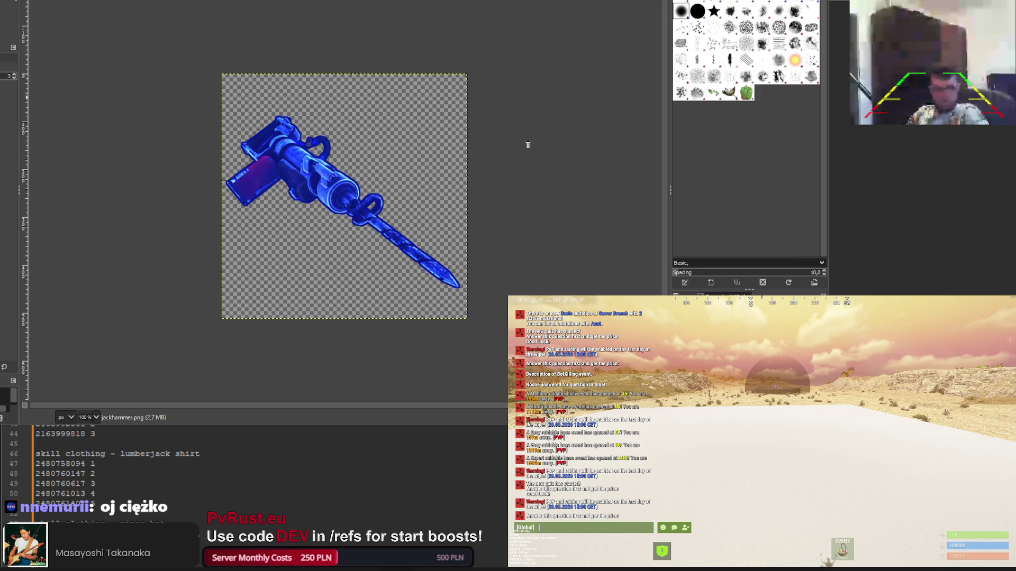
{"action": "key", "text": "ctrl+f"}
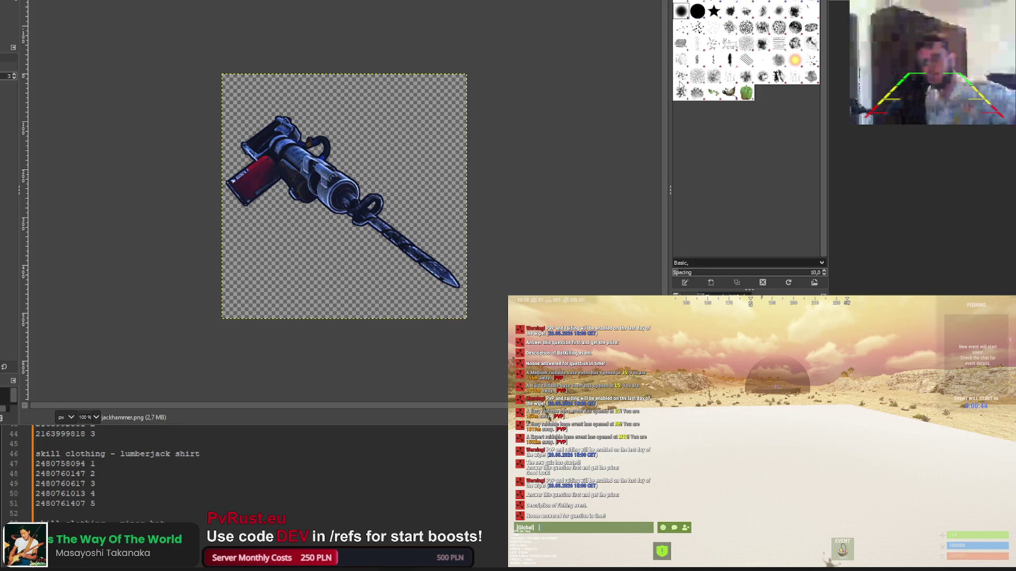
Switch to the text editor to review the item ID list, then return to GIMP
{"action": "key", "text": "alt+Tab"}
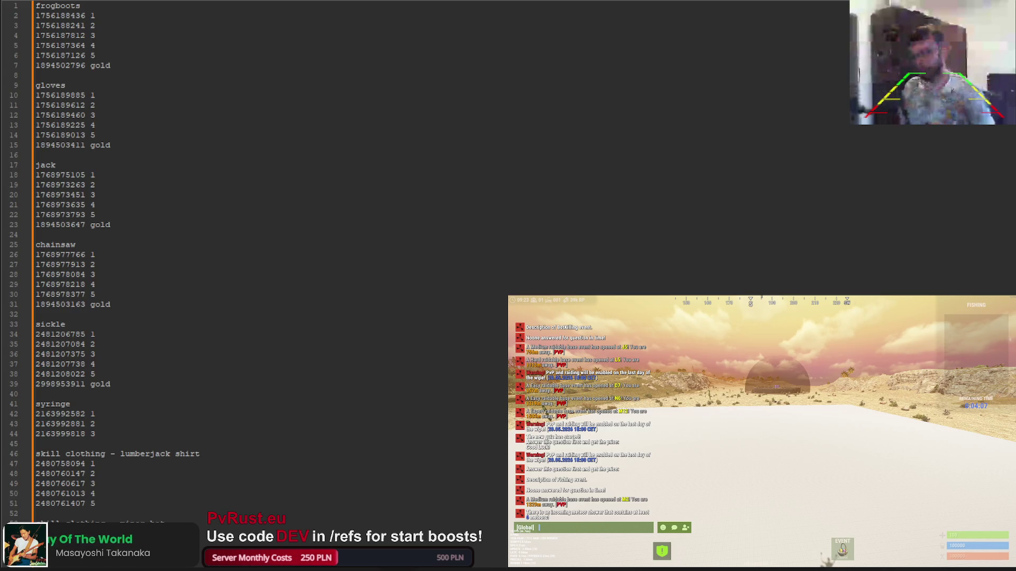
{"action": "key", "text": "alt+Tab"}
Erase the blue snowflake from the chainsaw icon's lower-left corner and re-export it
{"action": "key", "text": "ctrl+Tab"}
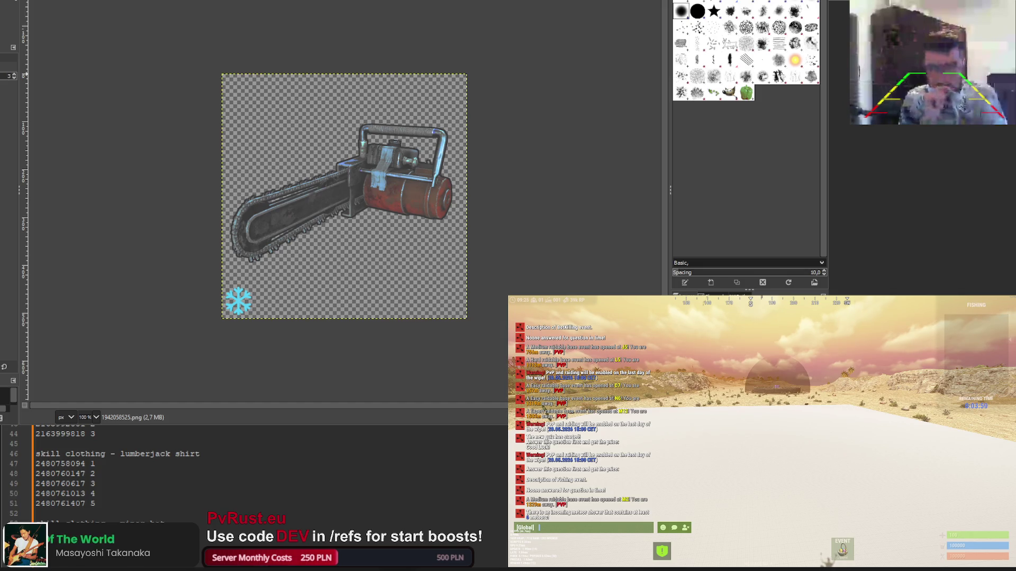
{"action": "key", "text": "shift+e"}
{"action": "left_click_drag", "start_coordinate": [244, 313], "coordinate": [233, 311]}
{"action": "key", "text": "ctrl+e"}
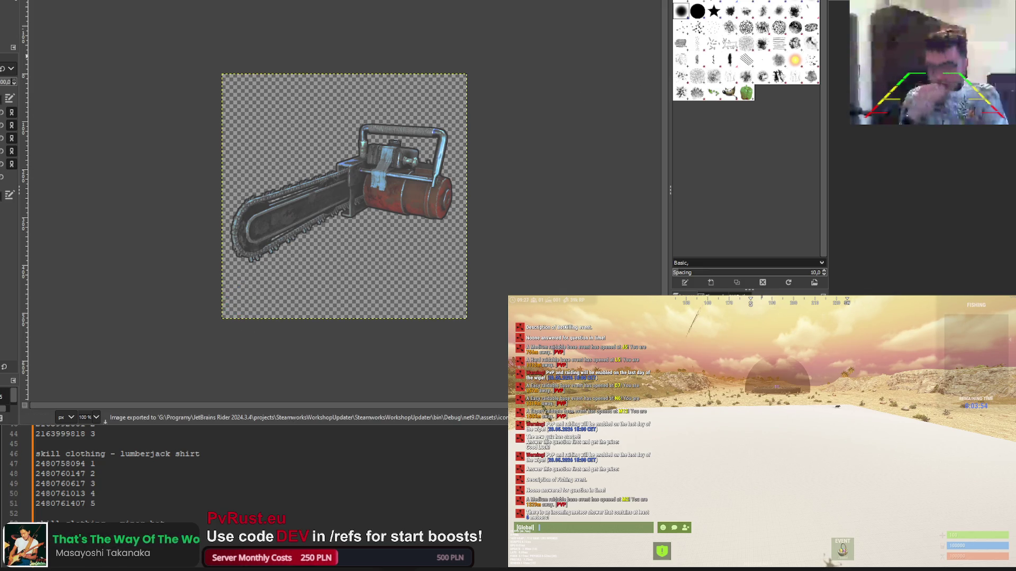
{"action": "key", "text": "alt+Tab"}
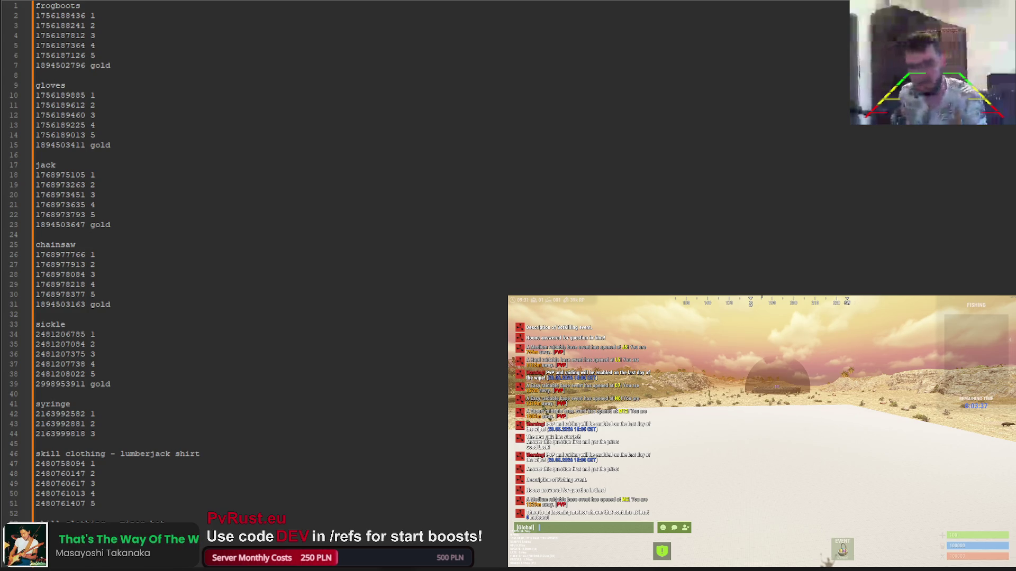
{"action": "key", "text": "alt+Tab"}
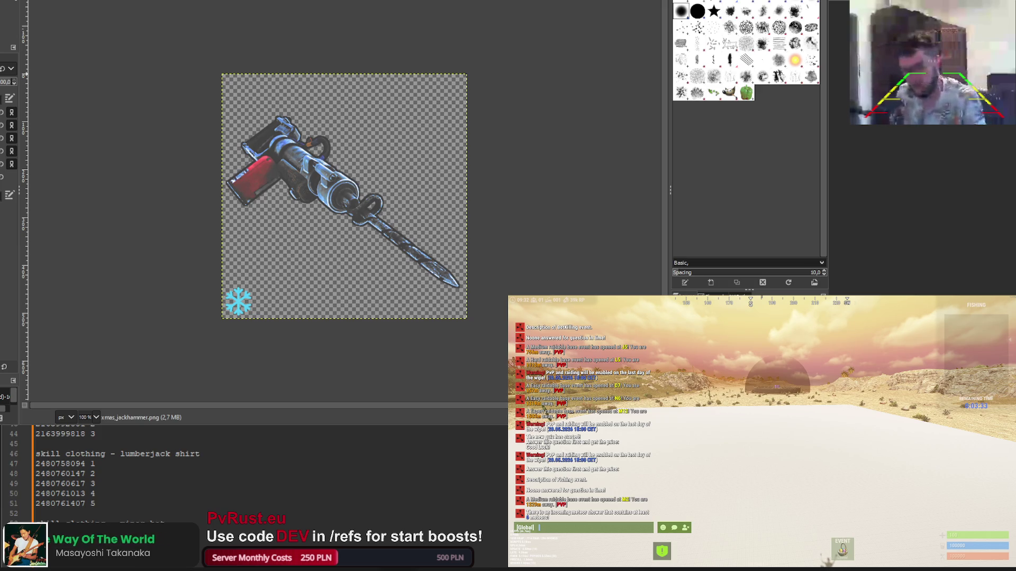
Erase the snowflake from the jackhammer's lower-left corner and re-export it
{"action": "mouse_move", "coordinate": [243, 291]}
{"action": "left_mouse_down"}
{"action": "mouse_move", "coordinate": [225, 299]}
{"action": "mouse_move", "coordinate": [237, 316]}
{"action": "left_mouse_up"}
{"action": "key", "text": "ctrl+e"}
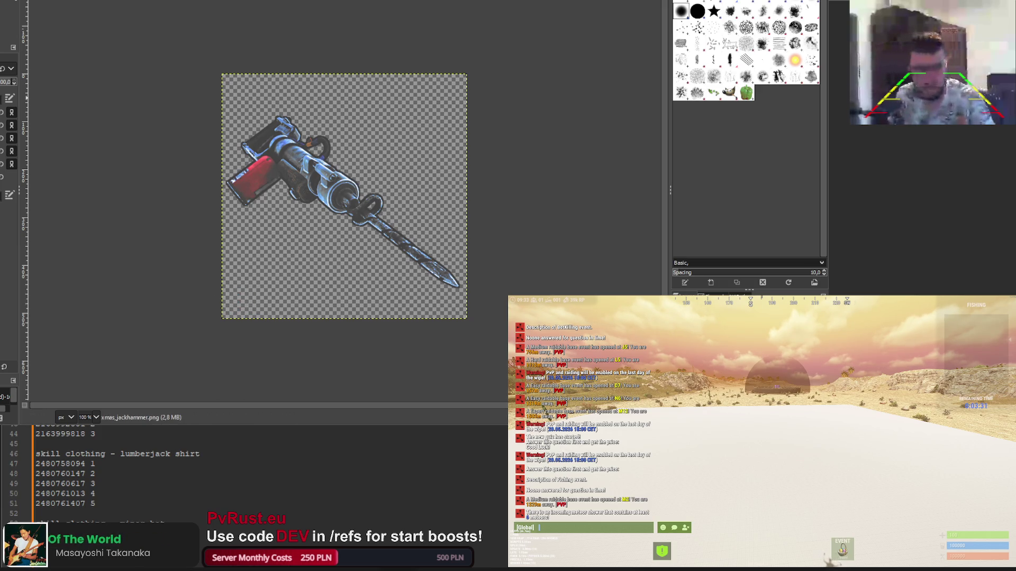
{"action": "key", "text": "alt+Tab"}
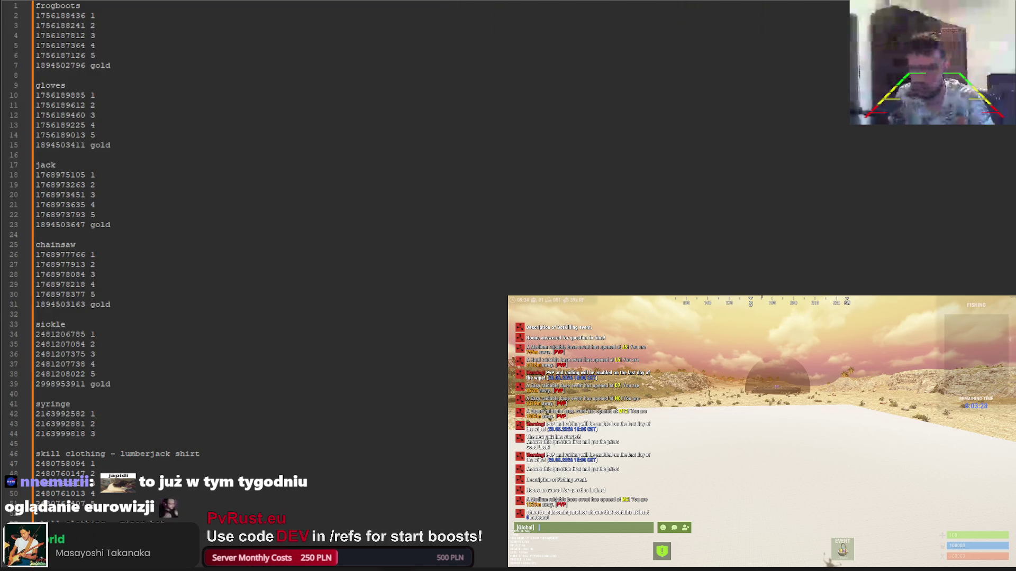
{"action": "key", "text": "alt+Tab"}
Switch to xmas_sickle and erase its lower-left snowflake
{"action": "key", "text": "ctrl+Page_Down"}
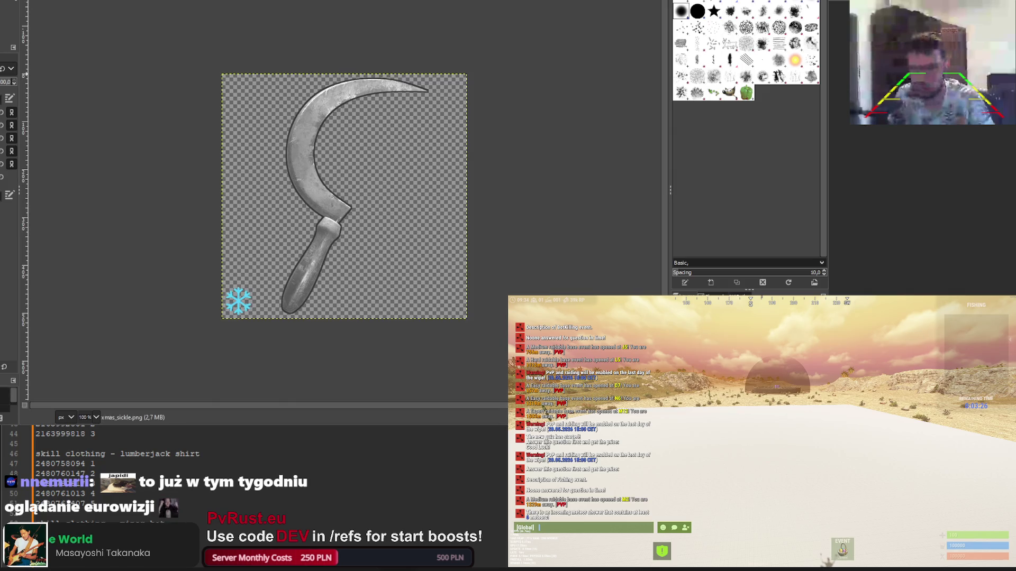
{"action": "left_click_drag", "start_coordinate": [241, 295], "coordinate": [233, 311]}
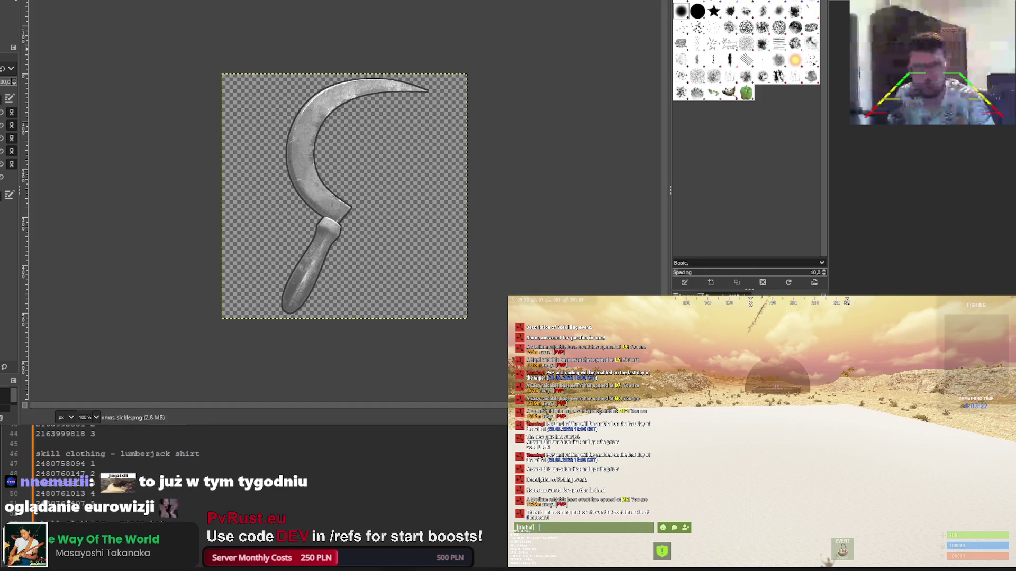
{"action": "key", "text": "alt+Tab"}
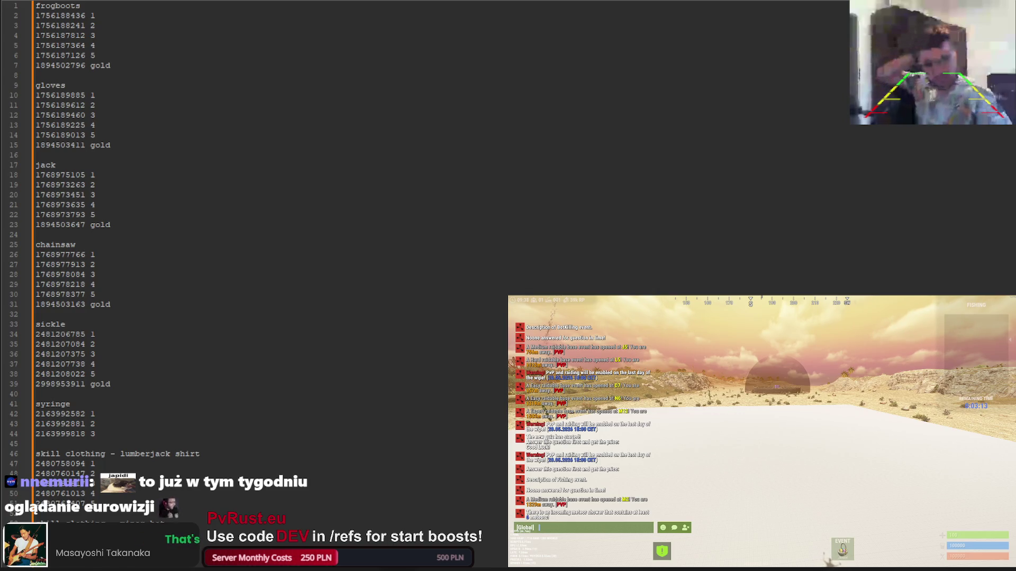
{"action": "key", "text": "alt+Tab"}
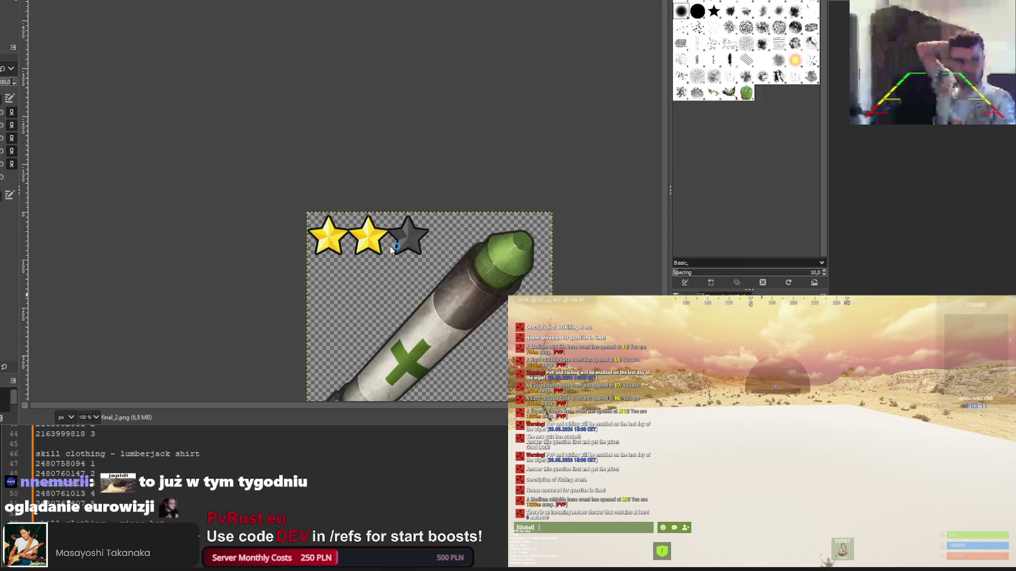
Cycle through the open icons, checking them against the item ID list
{"action": "key", "text": "ctrl+w"}
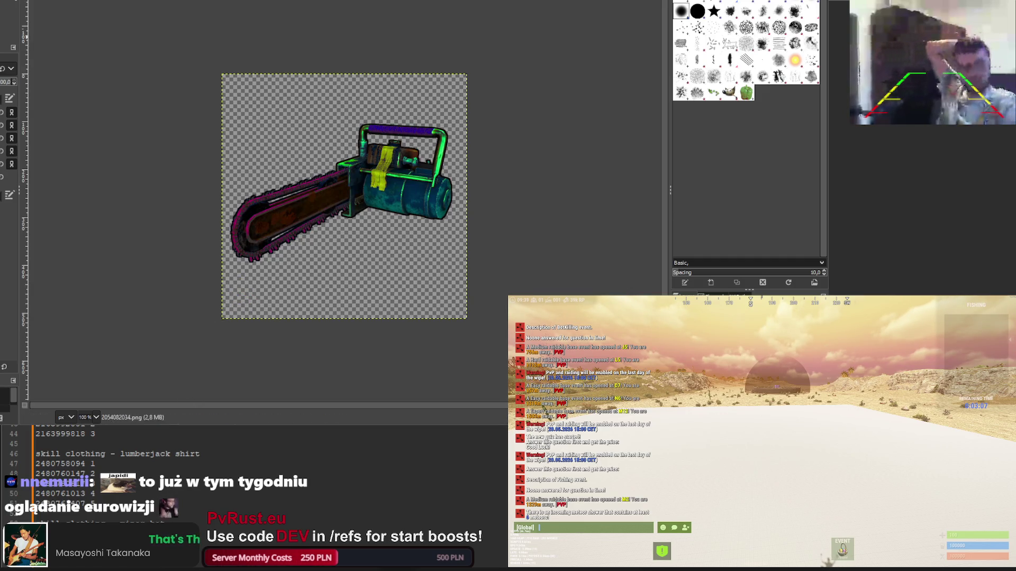
{"action": "key", "text": "alt+Tab"}
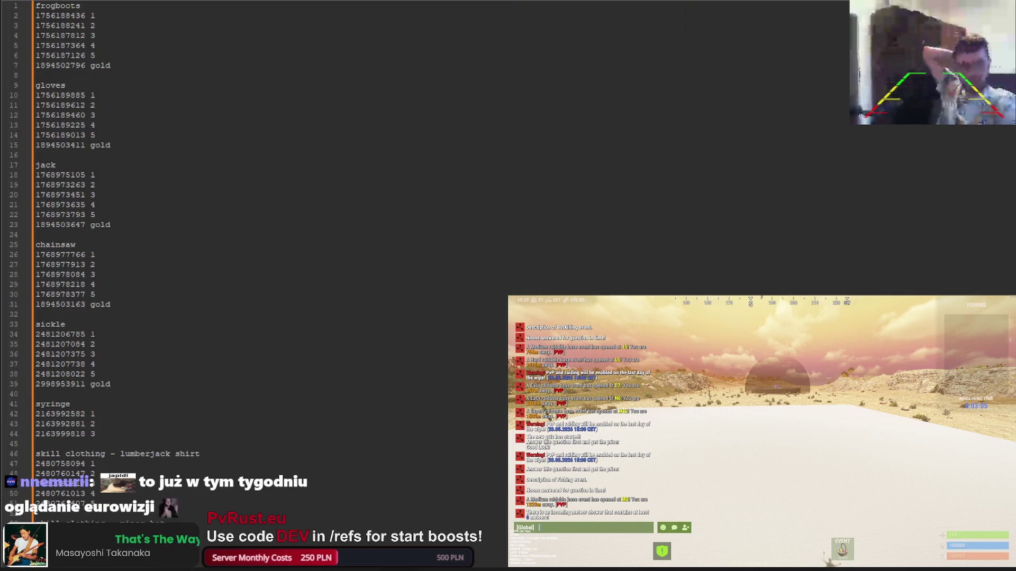
{"action": "key", "text": "alt+Tab"}
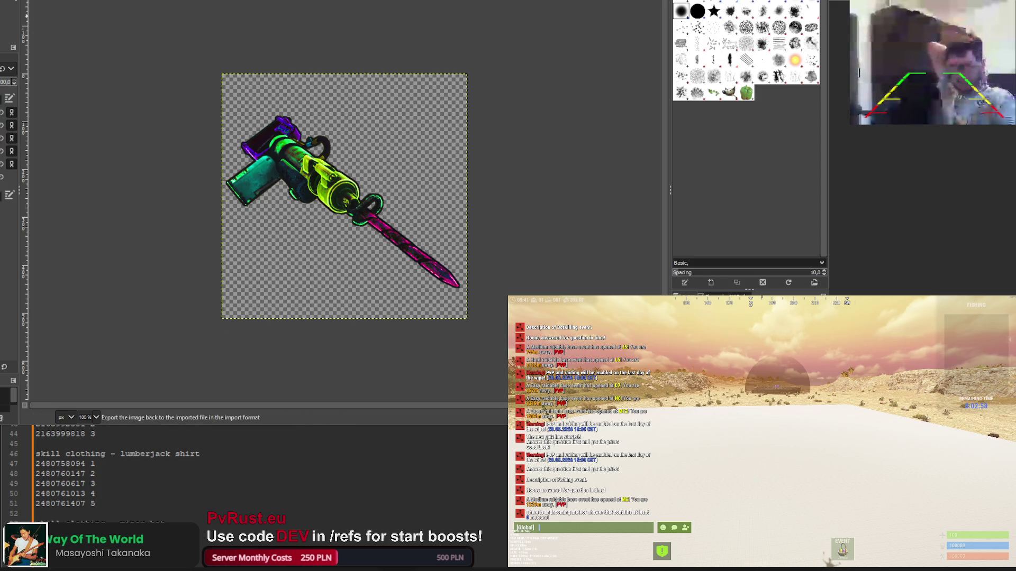
{"action": "key", "text": "alt+Tab"}
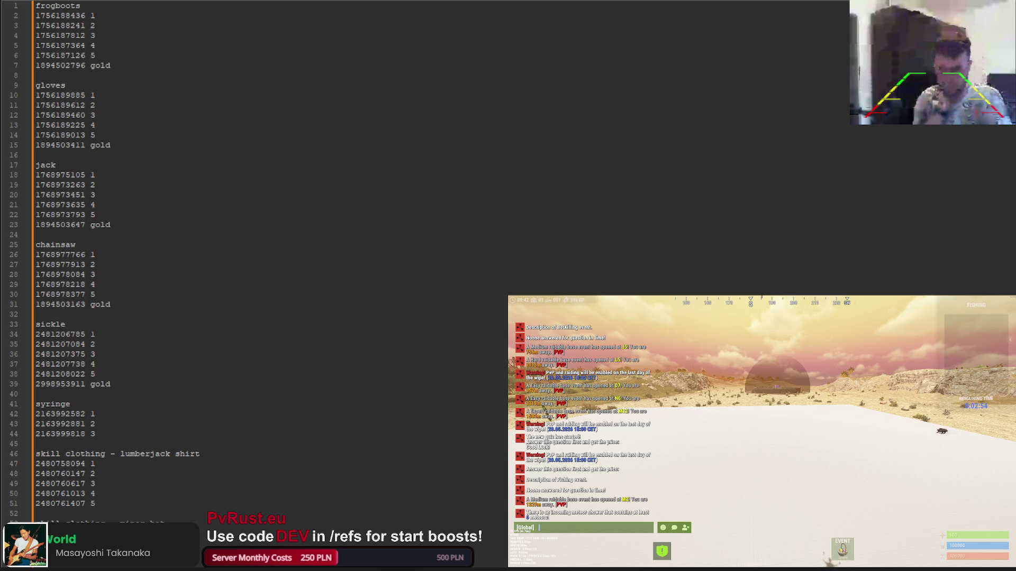
{"action": "key", "text": "alt+Tab"}
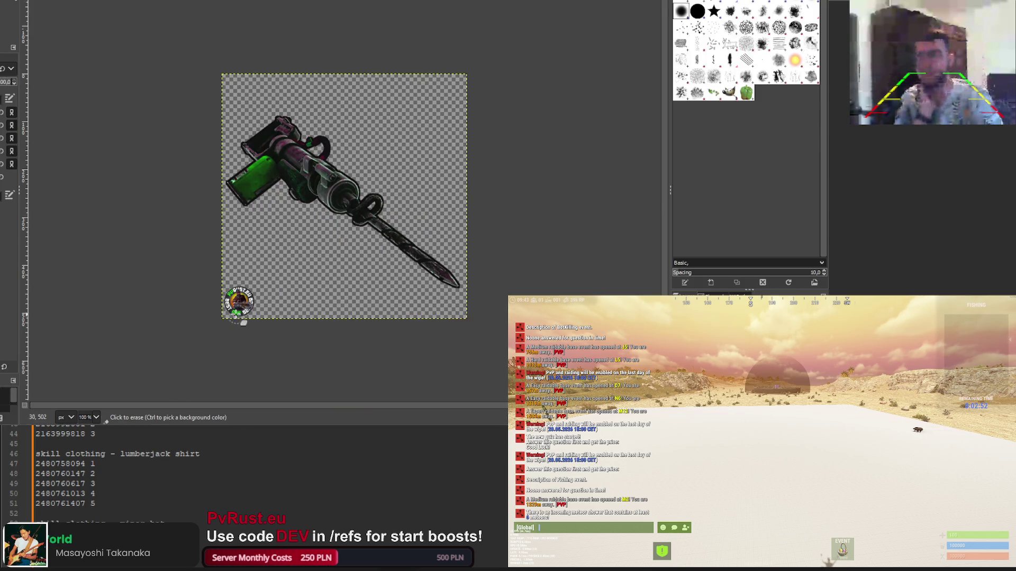
{"action": "scroll", "coordinate": [233, 309], "scroll_direction": "up", "scroll_amount": 6}
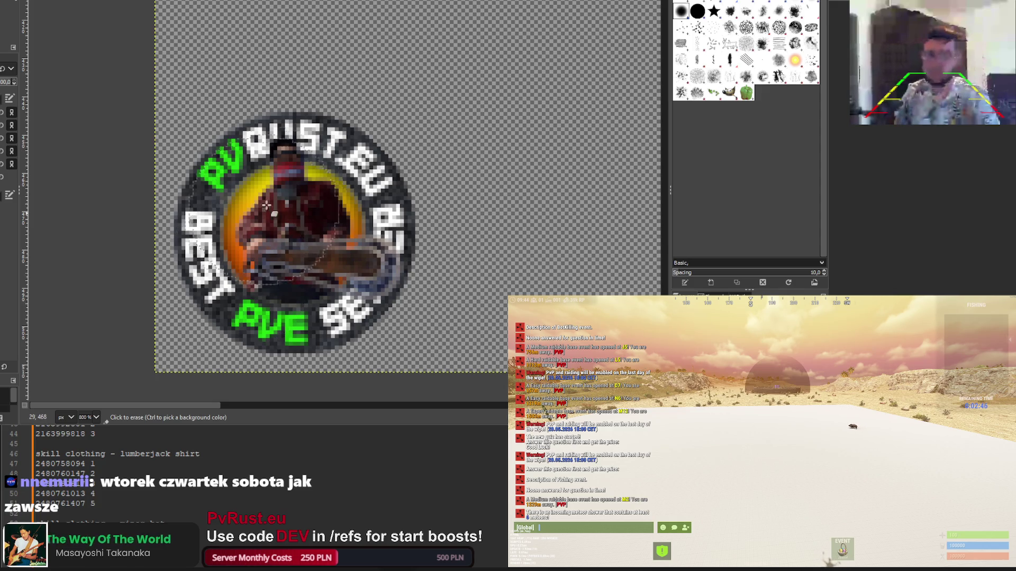
Erase the round PvRust logo from the chainsaw icon's bottom-left corner and re-export it
{"action": "key", "text": "ctrl+z"}
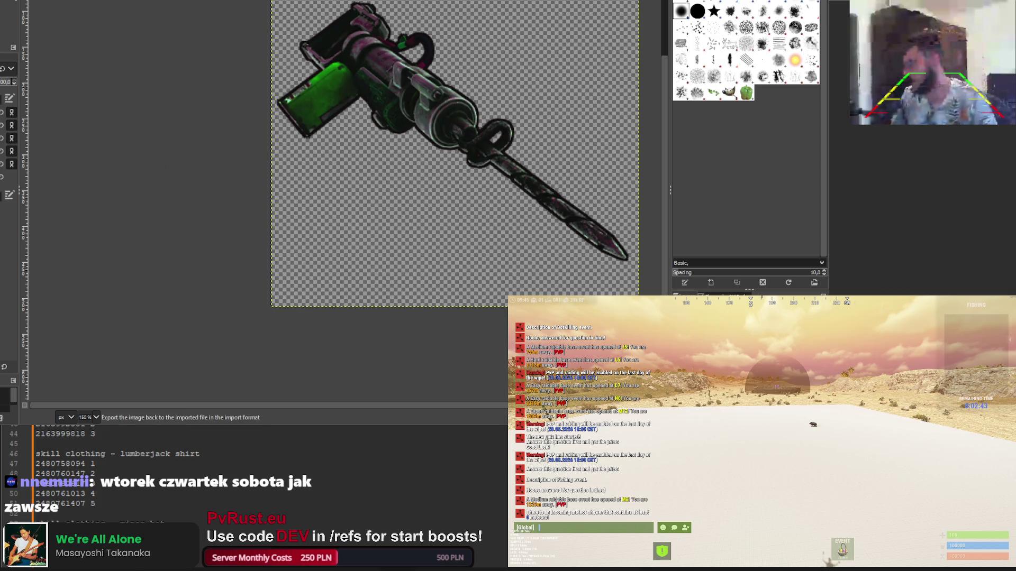
{"action": "key", "text": "alt+Tab"}
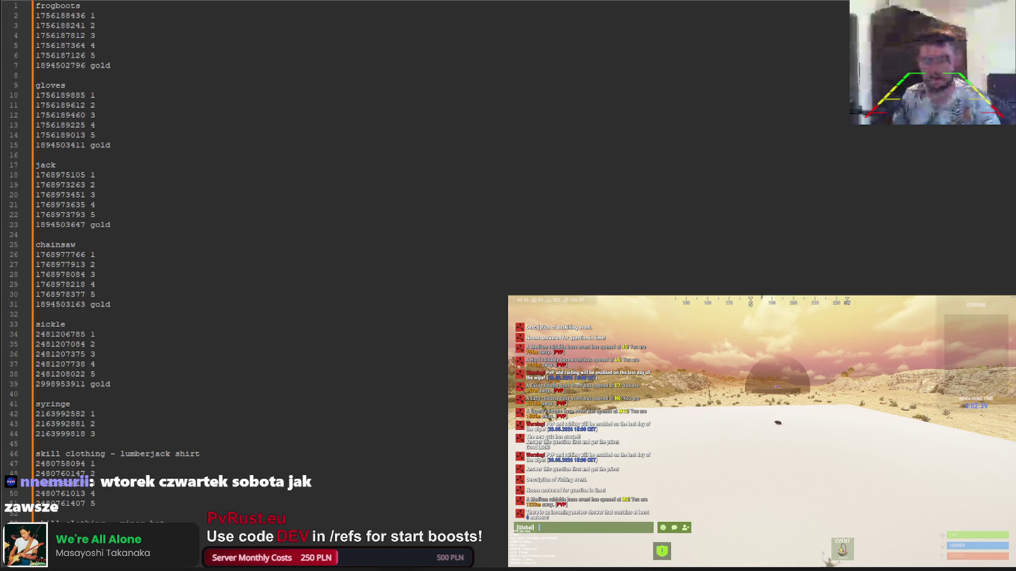
{"action": "key", "text": "alt+Tab"}
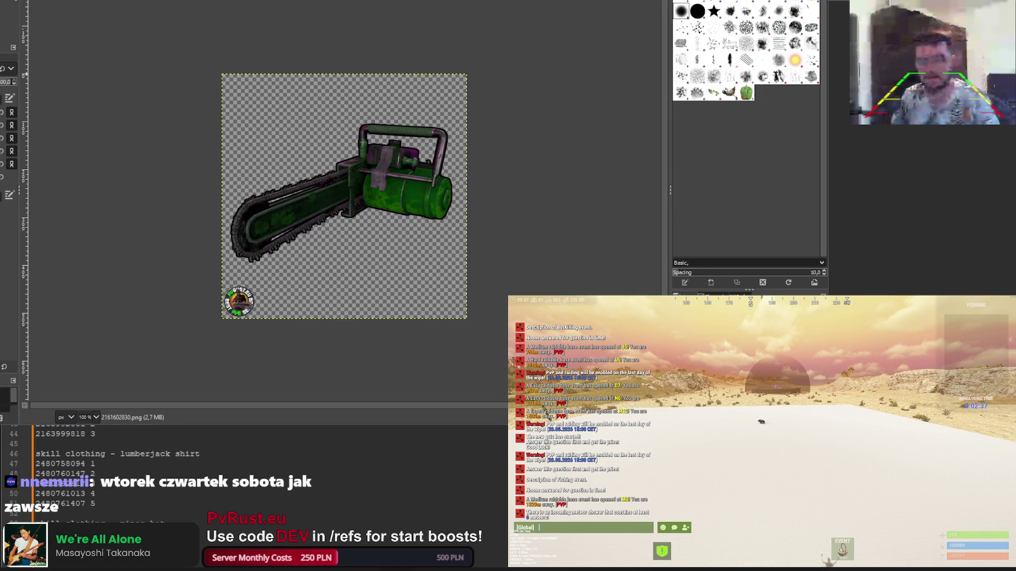
{"action": "scroll", "coordinate": [240, 310], "scroll_direction": "up", "scroll_amount": 2}
{"action": "mouse_move", "coordinate": [238, 309]}
{"action": "left_mouse_down"}
{"action": "mouse_move", "coordinate": [188, 290]}
{"action": "mouse_move", "coordinate": [256, 345]}
{"action": "left_mouse_up"}
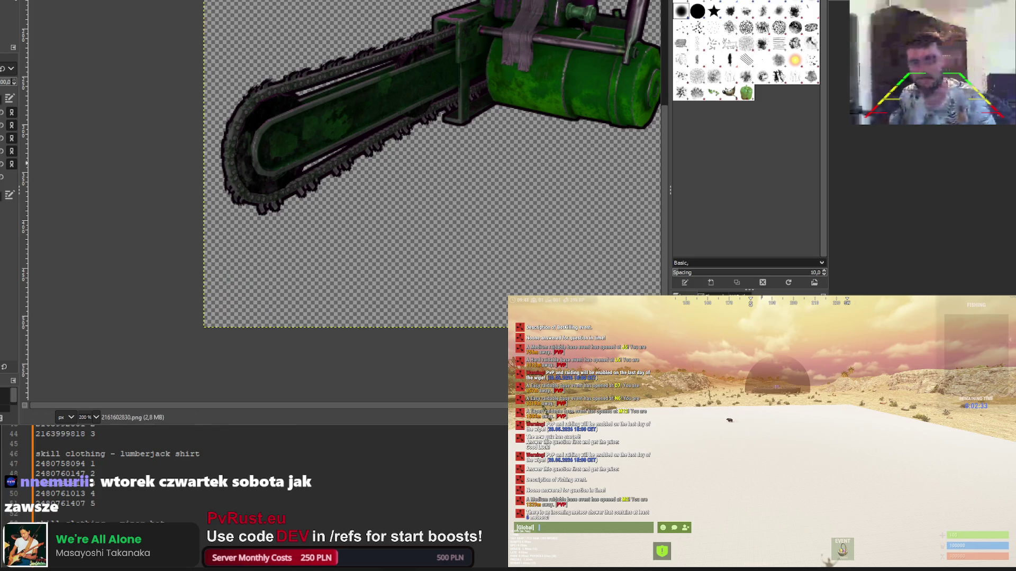
{"action": "key", "text": "ctrl+e"}
Erase the pumpkin badge from the syringe icon and export it
{"action": "key", "text": "alt+Tab"}
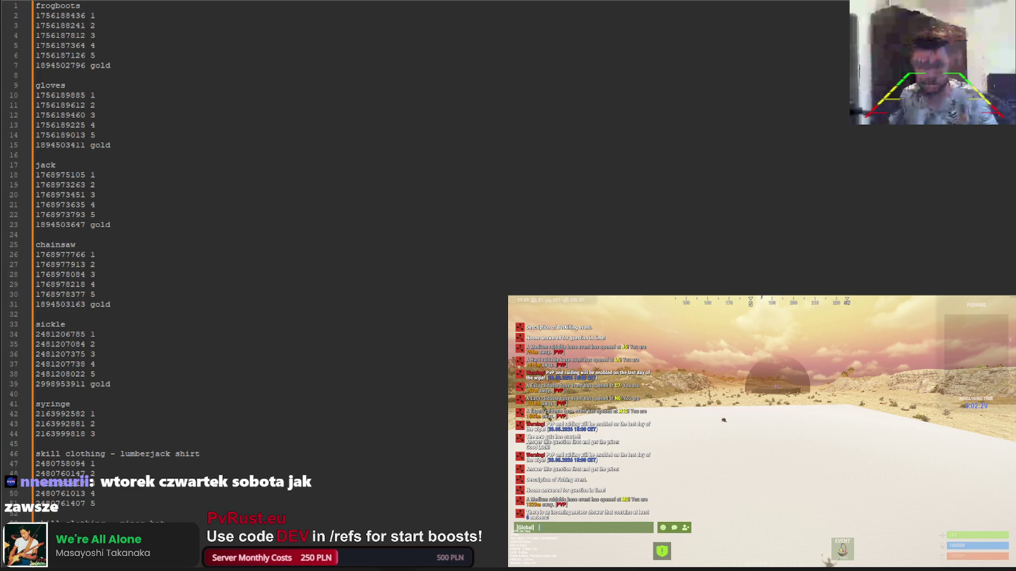
{"action": "key", "text": "alt+Tab"}
{"action": "key", "text": "ctrl+w"}
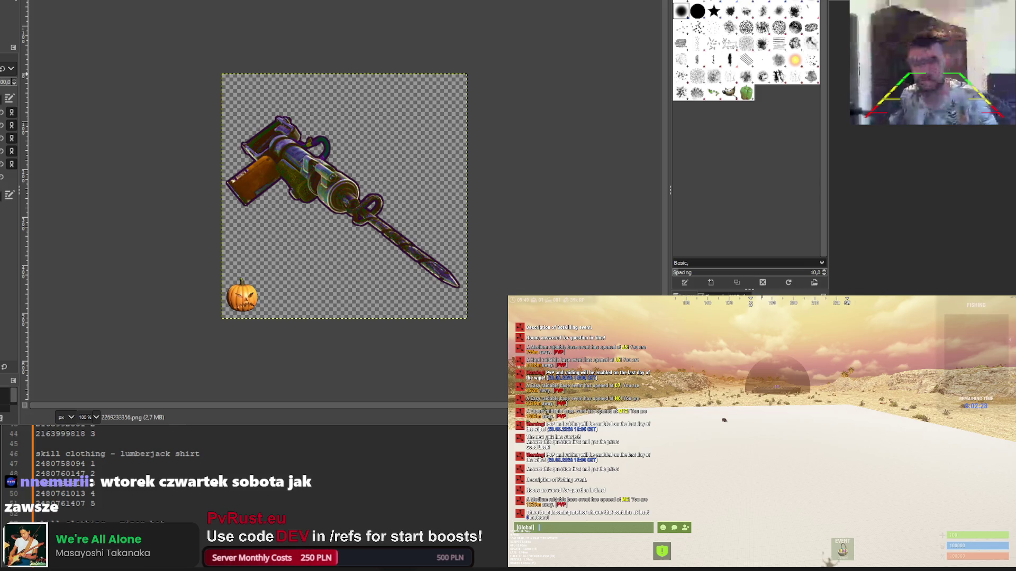
{"action": "left_click", "coordinate": [247, 289]}
{"action": "key", "text": "ctrl+shift+e"}
Erase the small pumpkin from the chainsaw icon and re-export it
{"action": "key", "text": "alt+Tab"}
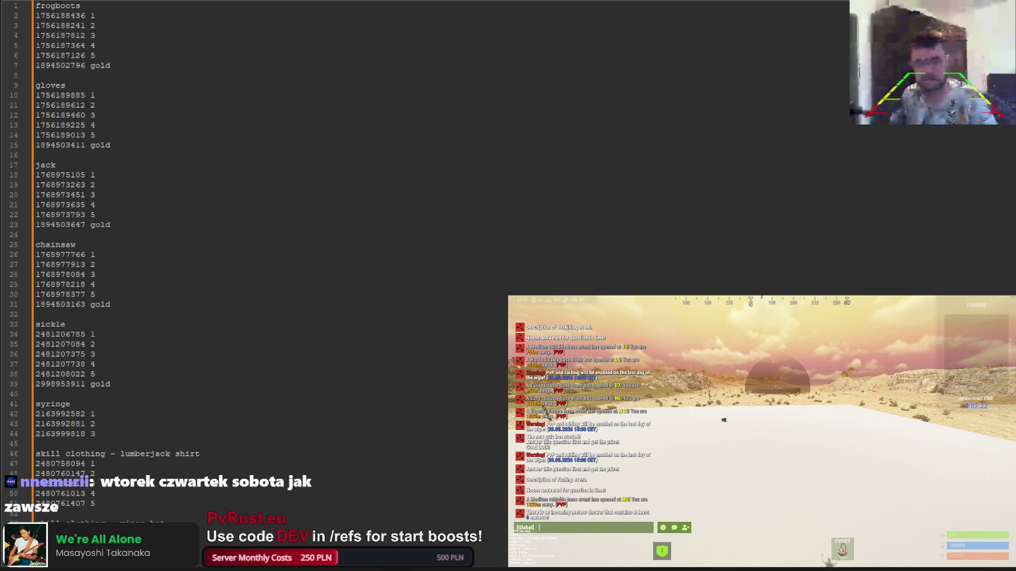
{"action": "key", "text": "alt+Tab"}
{"action": "key", "text": "ctrl+w"}
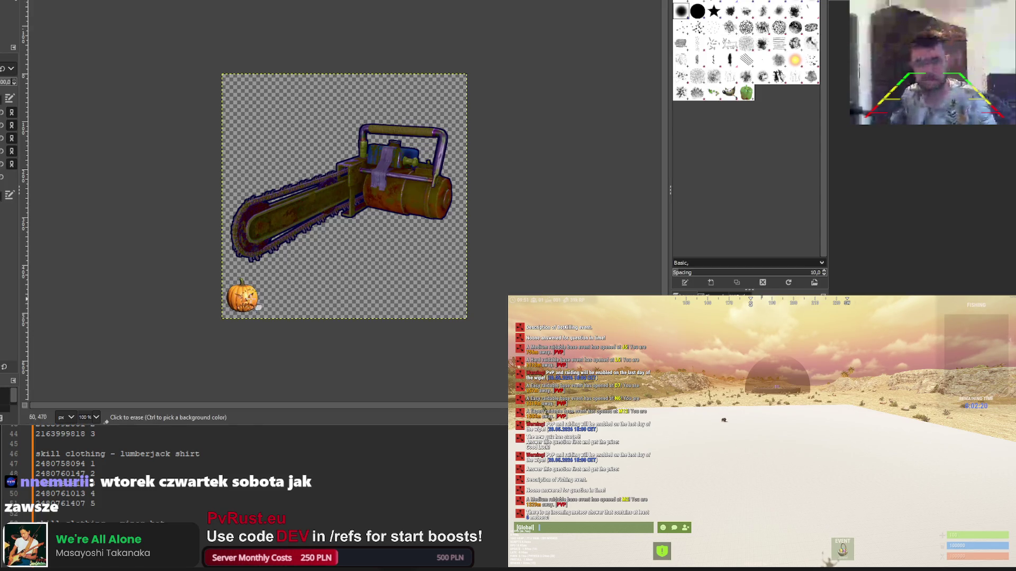
{"action": "left_click_drag", "start_coordinate": [233, 307], "coordinate": [254, 308]}
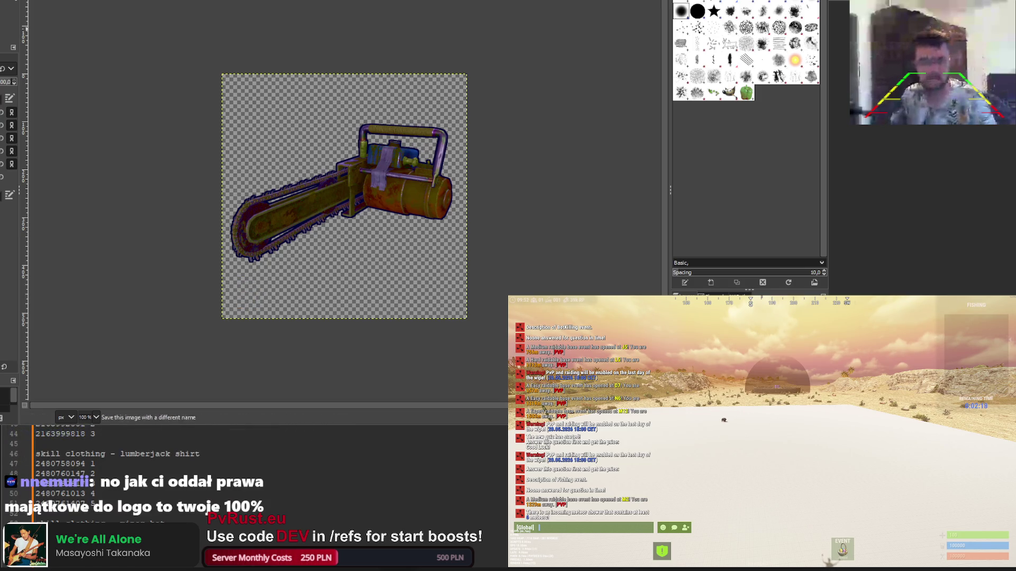
{"action": "key", "text": "ctrl+e"}
Check the item ID list, then bring up the ghost icon
{"action": "key", "text": "alt+Tab"}
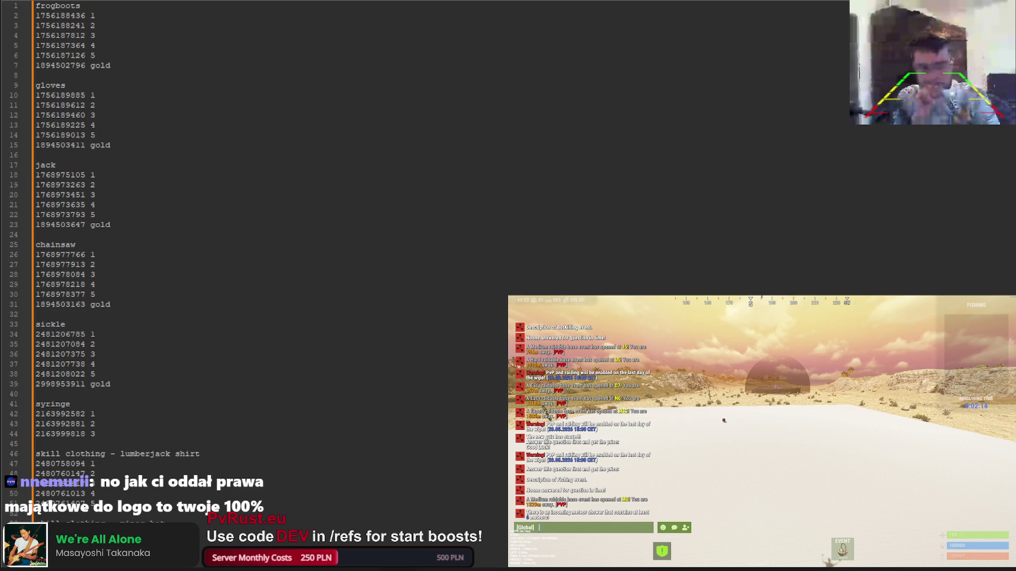
{"action": "key", "text": "alt+Tab"}
{"action": "key", "text": "ctrl+Page_Down"}
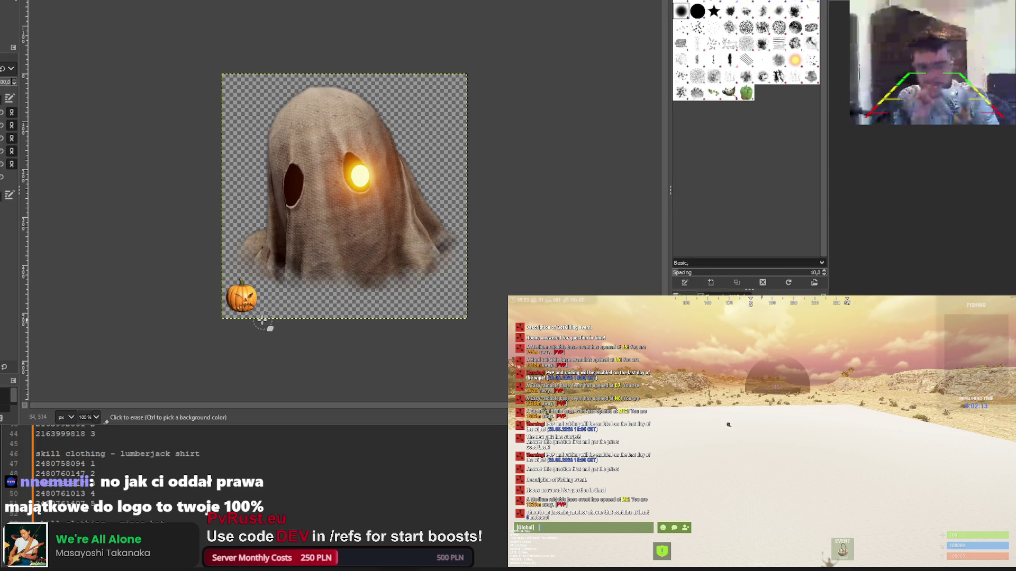
Erase the pumpkin from the ghost icon and export it
{"action": "scroll", "coordinate": [233, 260], "scroll_direction": "up", "scroll_amount": 3, "text": "ctrl"}
{"action": "mouse_move", "coordinate": [233, 260]}
{"action": "left_mouse_down"}
{"action": "mouse_move", "coordinate": [217, 227]}
{"action": "mouse_move", "coordinate": [248, 265]}
{"action": "mouse_move", "coordinate": [190, 243]}
{"action": "left_mouse_up"}
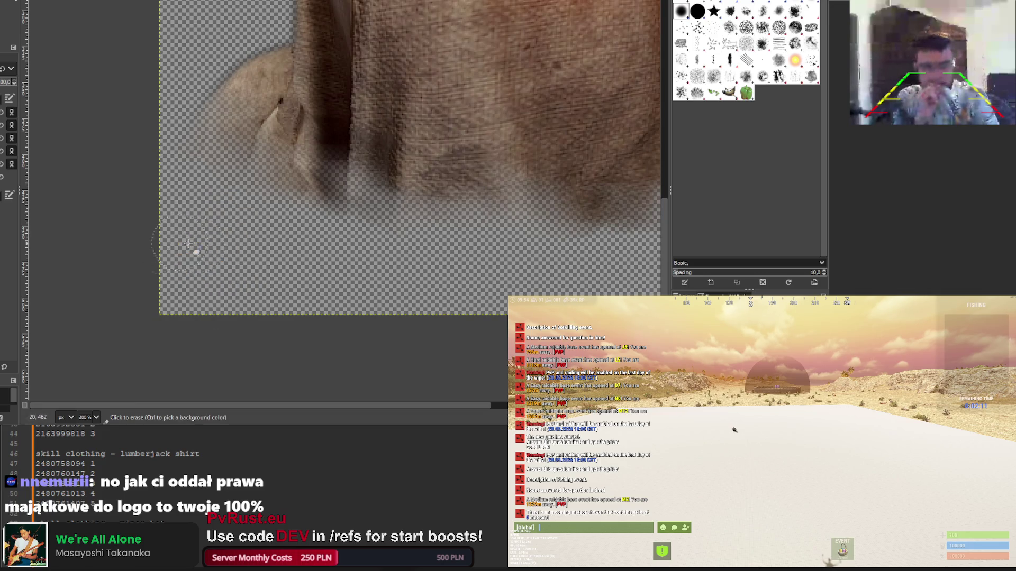
{"action": "key", "text": "ctrl+e"}
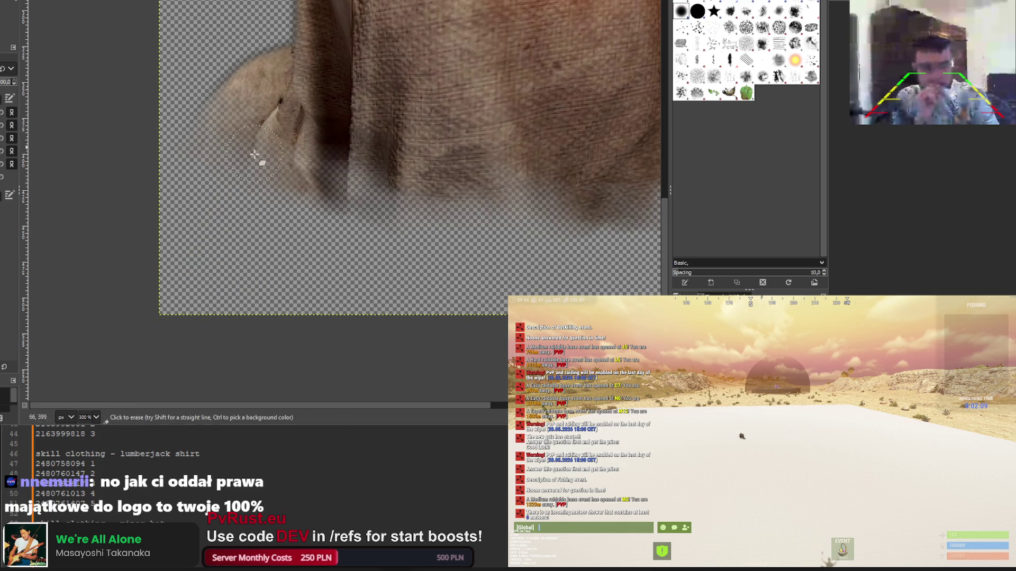
{"action": "scroll", "coordinate": [275, 162], "scroll_direction": "down", "scroll_amount": 4, "text": "ctrl"}
Erase the lantern from the orange chainsaw icon and re-export it
{"action": "key", "text": "alt+Tab"}
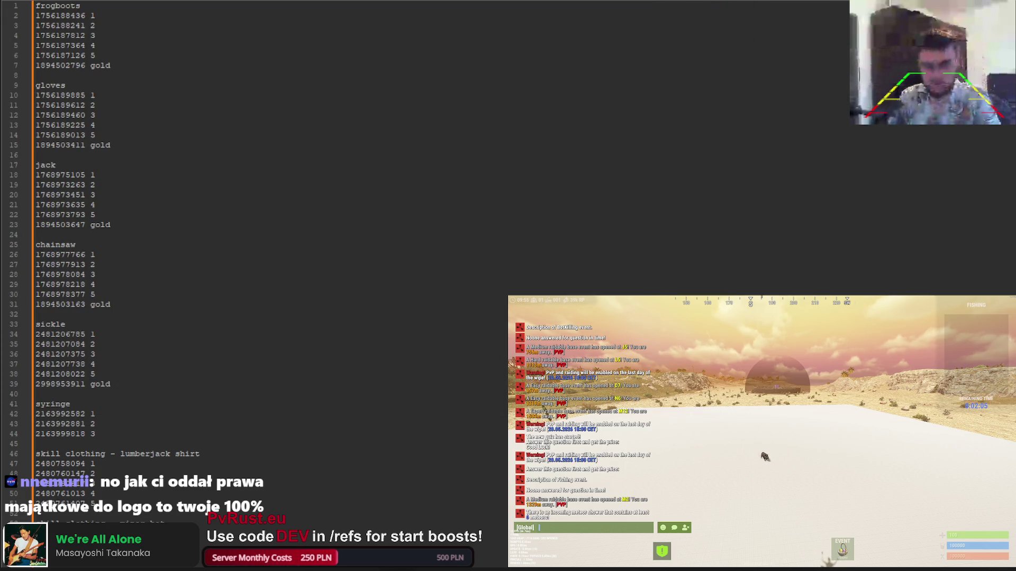
{"action": "key", "text": "alt+Tab"}
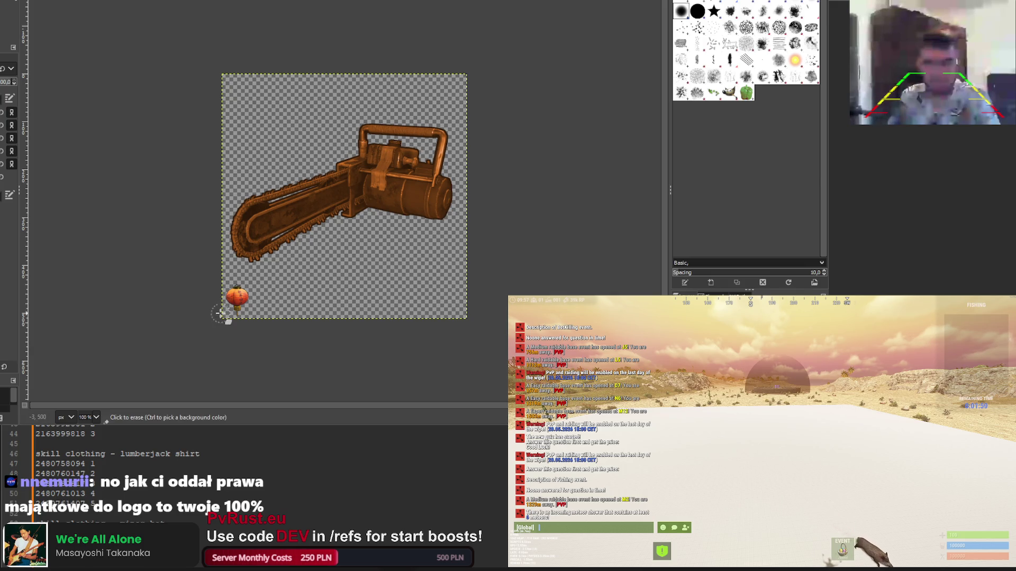
{"action": "key", "text": "2"}
{"action": "left_click_drag", "start_coordinate": [217, 265], "coordinate": [265, 295]}
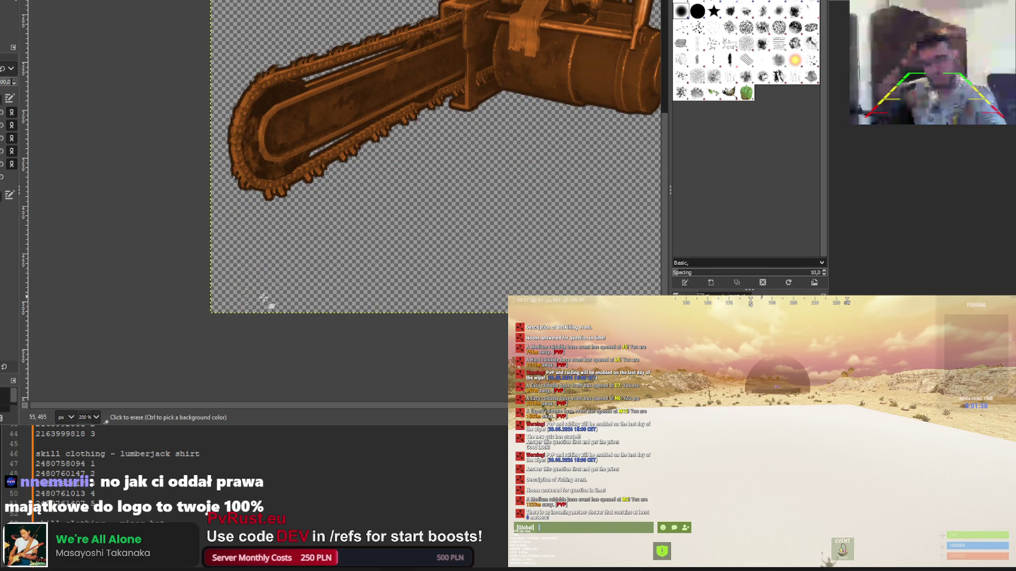
{"action": "key", "text": "ctrl+e"}
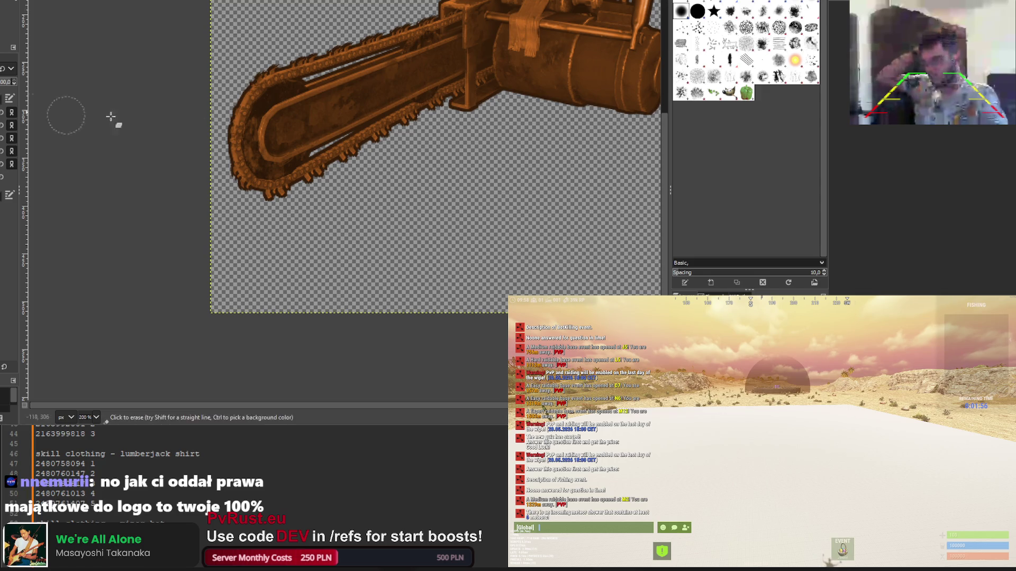
Export the orange syringe icon and move on to the next image
{"action": "key", "text": "alt+Tab"}
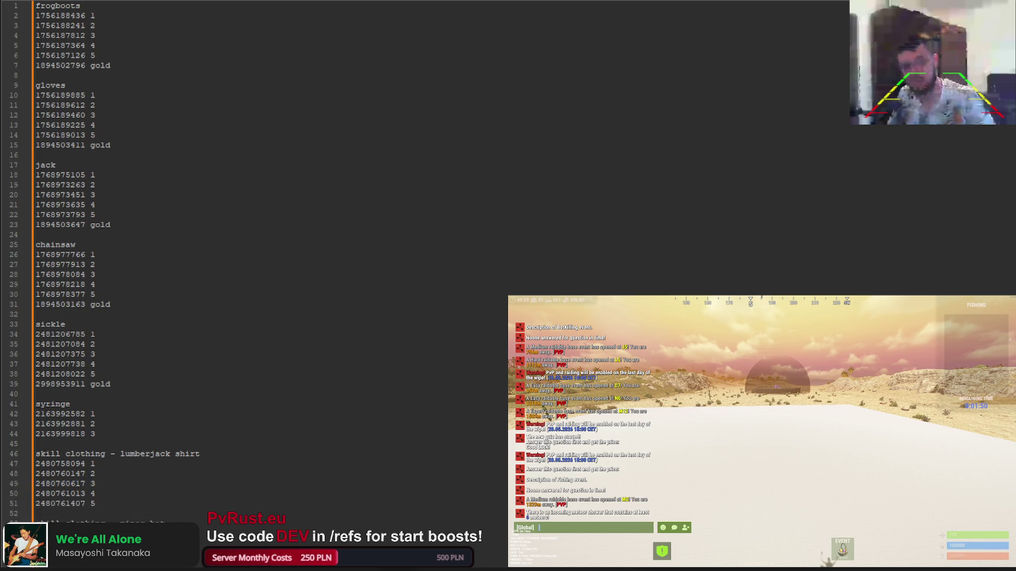
{"action": "key", "text": "alt+Tab"}
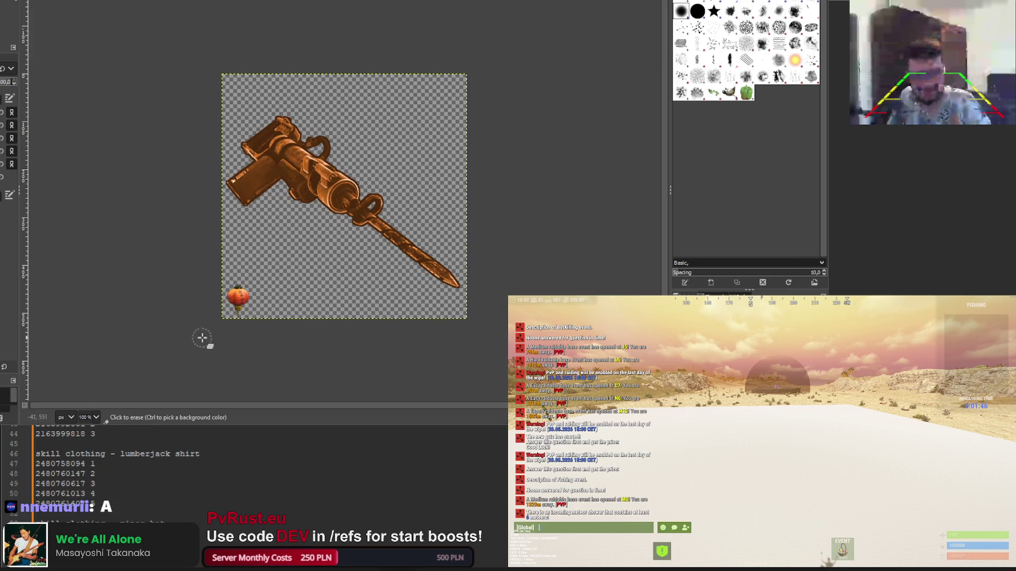
{"action": "key", "text": "2"}
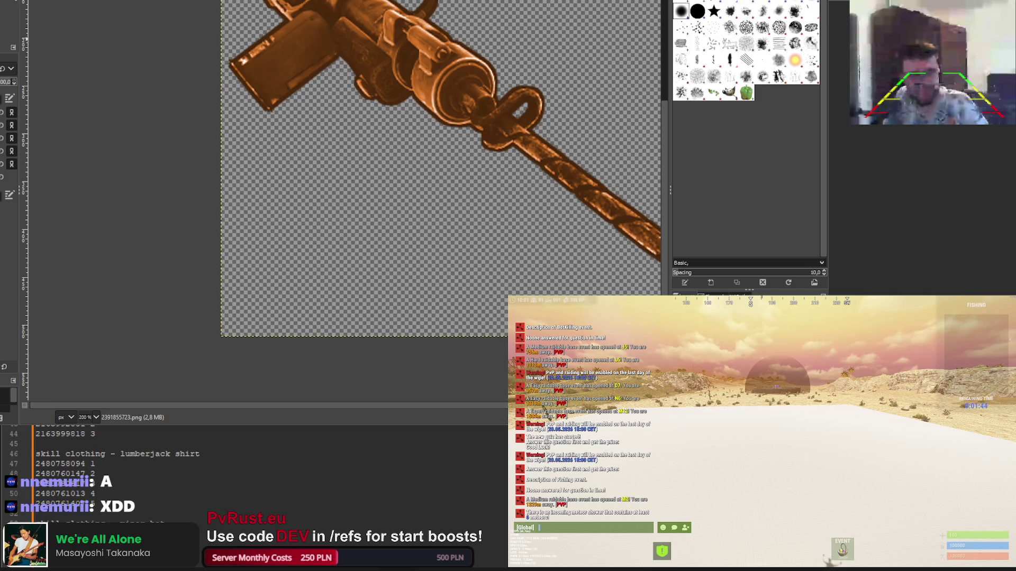
{"action": "key", "text": "ctrl+e"}
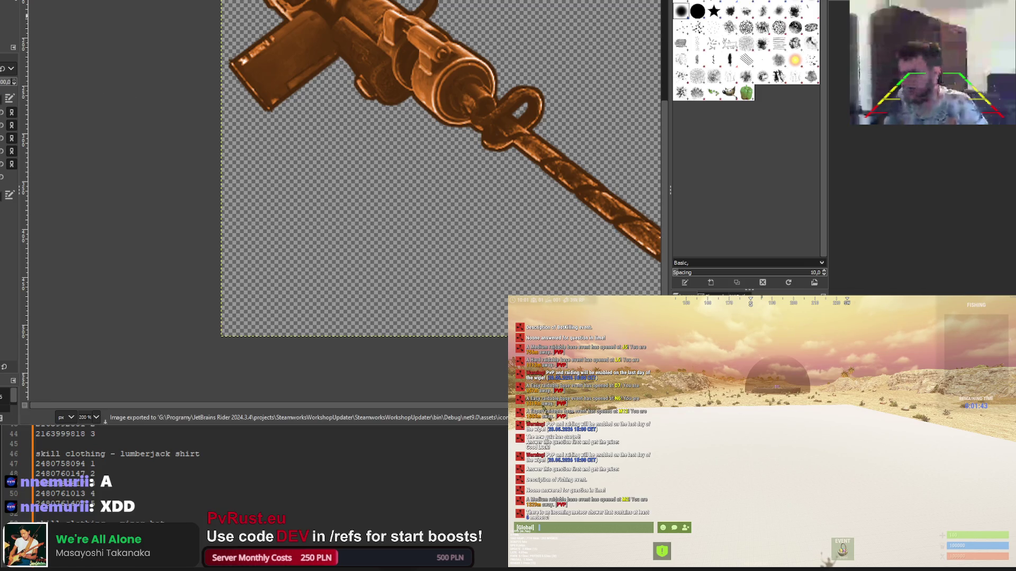
{"action": "key", "text": "alt+Tab"}
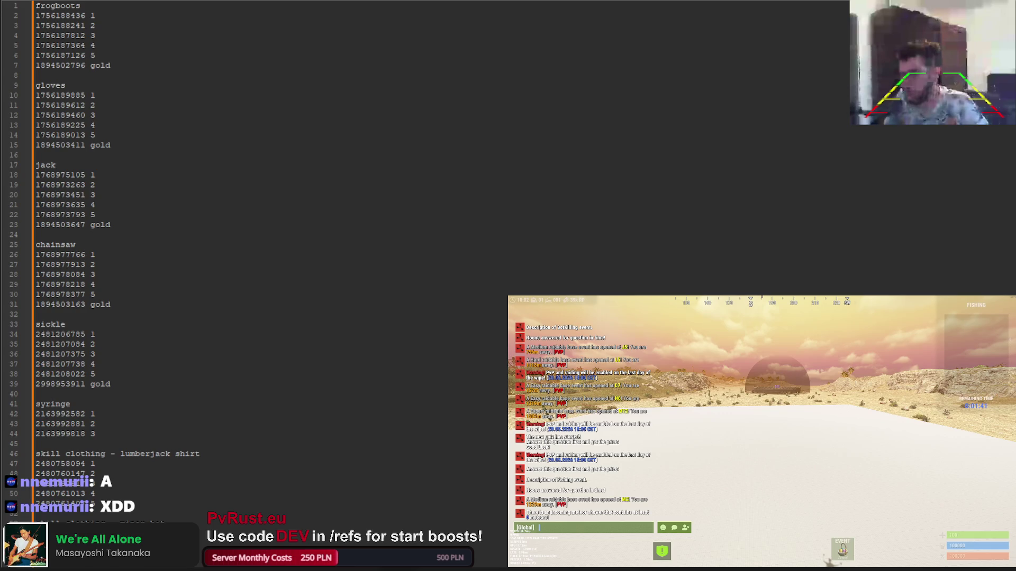
{"action": "key", "text": "alt+Tab"}
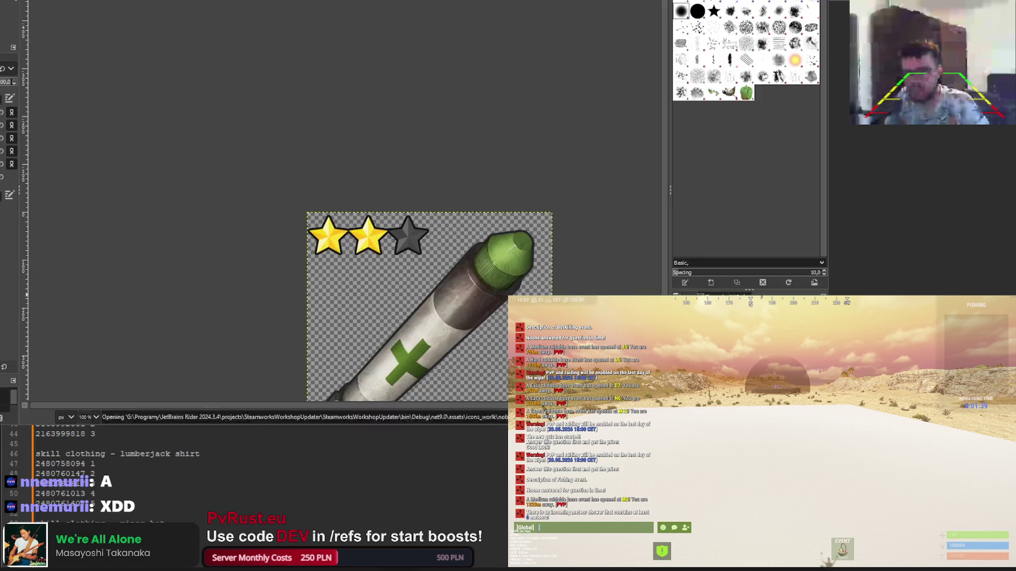
Erase the pumpkin and round logo from the first sickle icon and export it
{"action": "scroll", "coordinate": [280, 284], "scroll_direction": "up", "scroll_amount": 3}
{"action": "left_click_drag", "start_coordinate": [280, 284], "coordinate": [329, 340]}
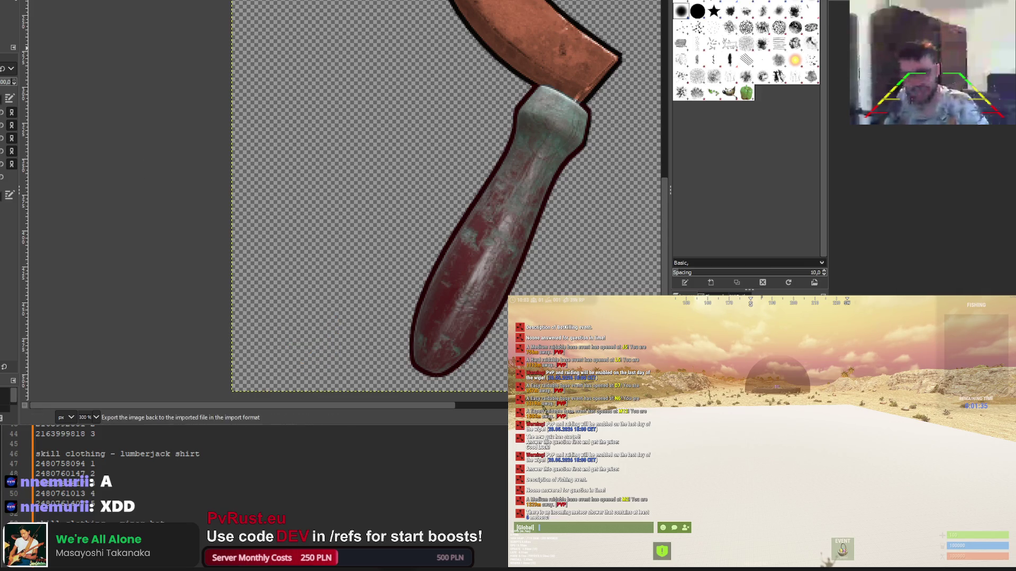
{"action": "key", "text": "alt+Tab"}
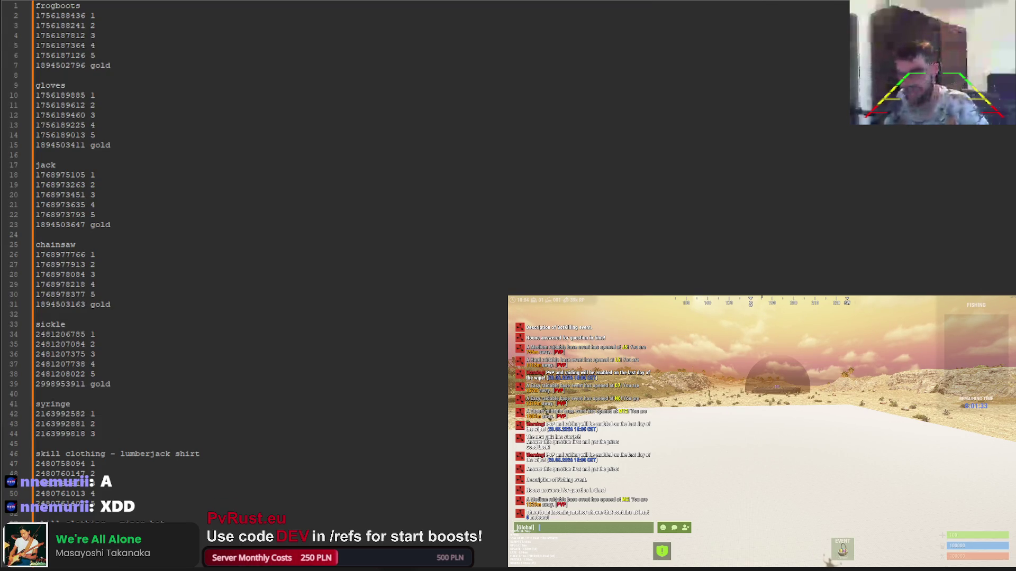
{"action": "key", "text": "alt+Tab"}
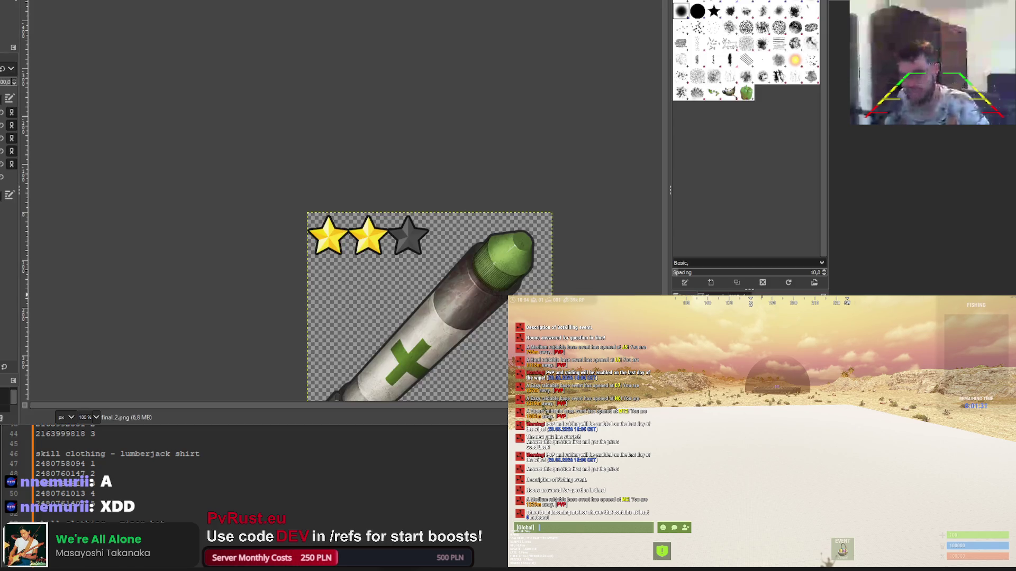
{"action": "mouse_move", "coordinate": [228, 302]}
{"action": "left_mouse_down"}
{"action": "mouse_move", "coordinate": [241, 292]}
{"action": "mouse_move", "coordinate": [271, 318]}
{"action": "left_mouse_up"}
{"action": "scroll", "coordinate": [240, 300], "scroll_direction": "up", "scroll_amount": 2}
{"action": "key", "text": "ctrl+e"}
Erase the egg sticker from the purple sickle and export it
{"action": "key", "text": "alt+Tab"}
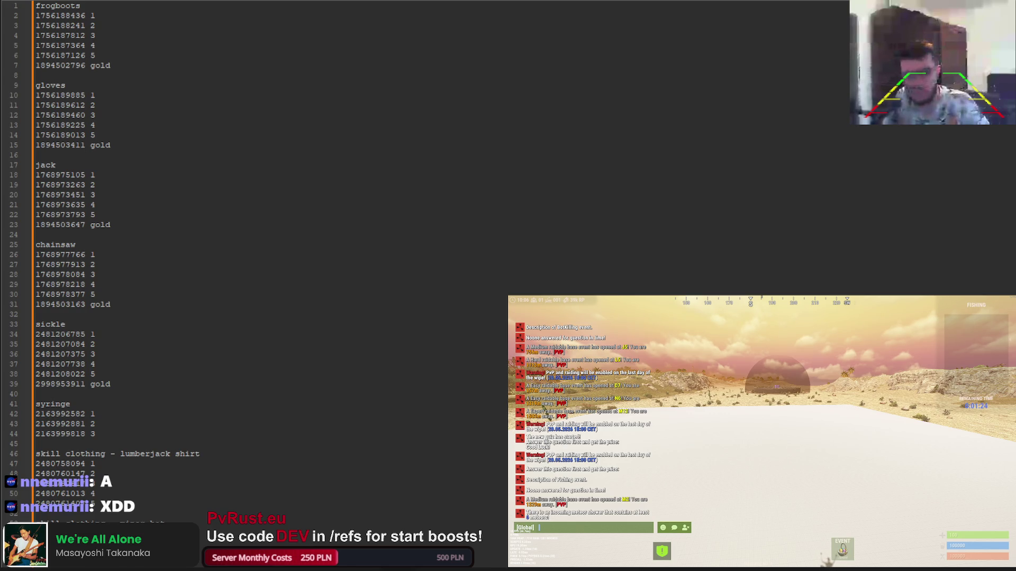
{"action": "key", "text": "alt+Tab"}
{"action": "key", "text": "ctrl+w"}
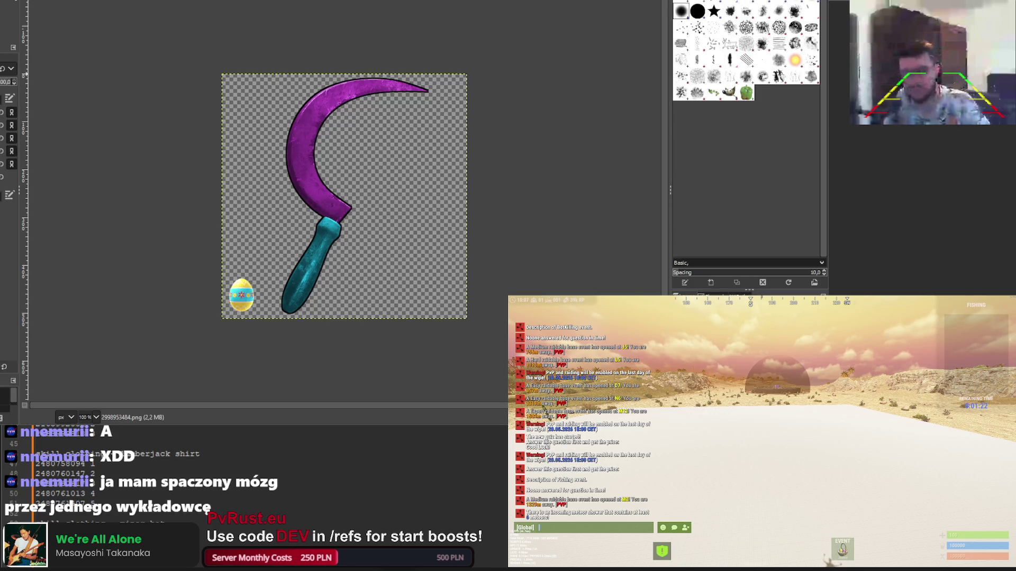
{"action": "scroll", "coordinate": [246, 299], "scroll_direction": "up", "scroll_amount": 3}
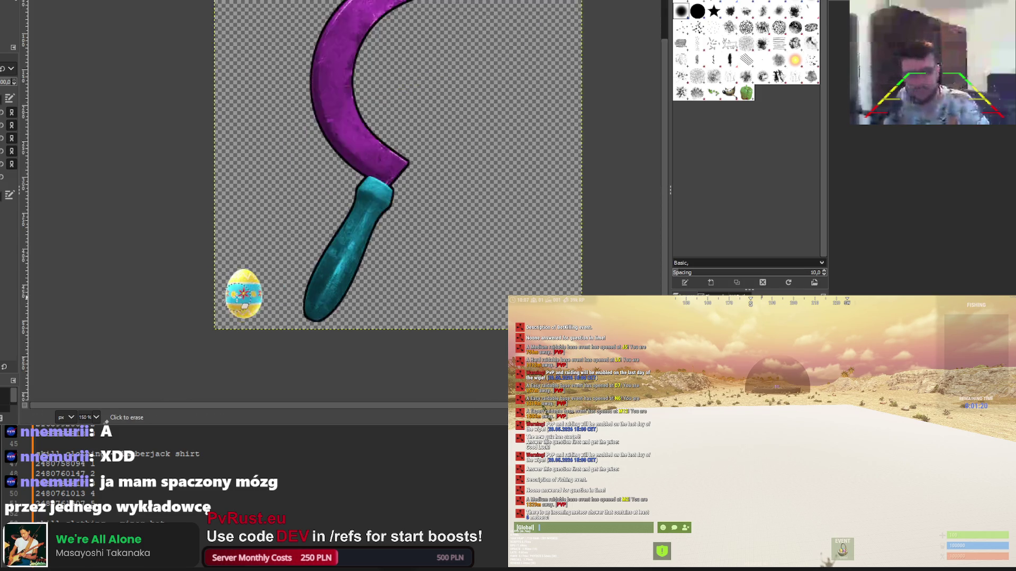
{"action": "mouse_move", "coordinate": [220, 278]}
{"action": "left_mouse_down"}
{"action": "mouse_move", "coordinate": [249, 339]}
{"action": "mouse_move", "coordinate": [278, 313]}
{"action": "left_mouse_up"}
{"action": "key", "text": "ctrl+e"}
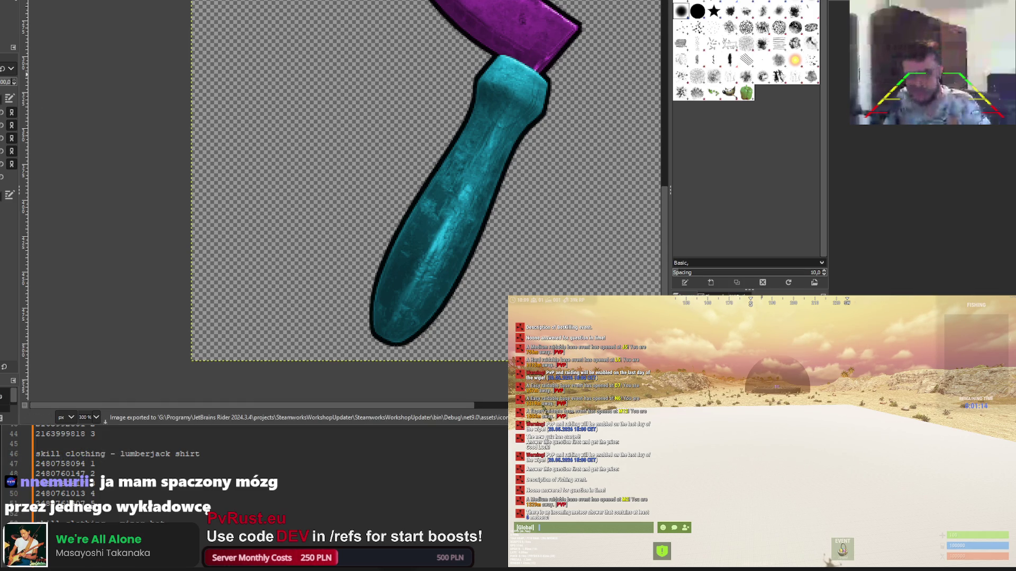
Erase the lantern sticker from the copper sickle, export it, and return to the ID list
{"action": "key", "text": "alt+Tab"}
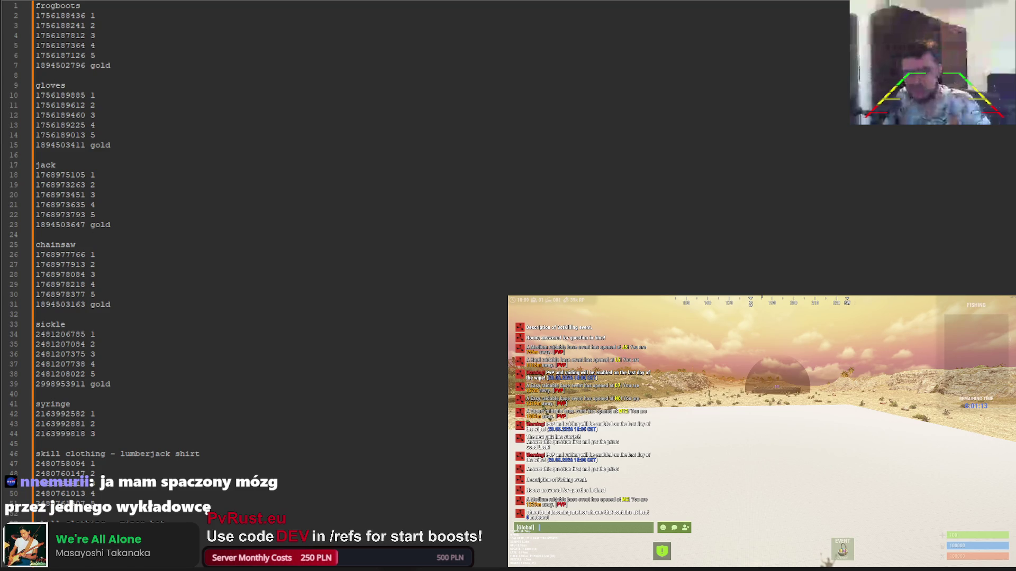
{"action": "key", "text": "alt+Tab"}
{"action": "key", "text": "ctrl+w"}
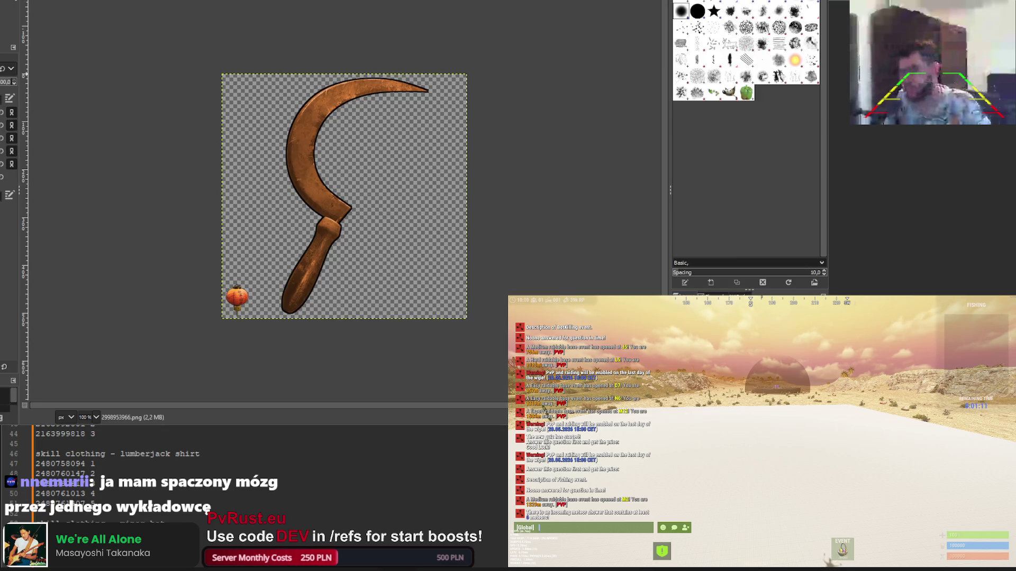
{"action": "key", "text": "3"}
{"action": "left_click_drag", "start_coordinate": [261, 296], "coordinate": [312, 284]}
{"action": "key", "text": "ctrl+e"}
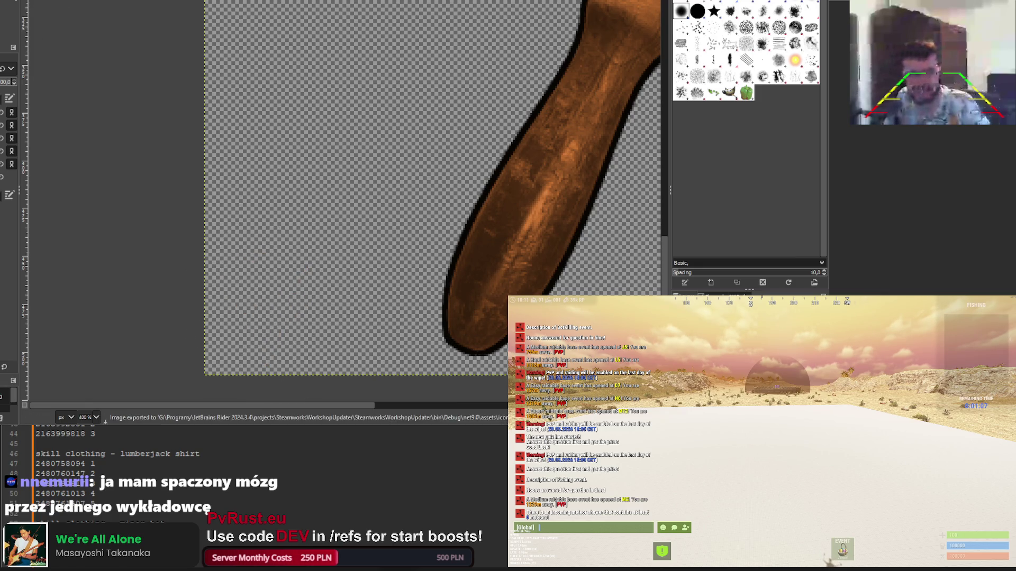
{"action": "key", "text": "alt+Tab"}
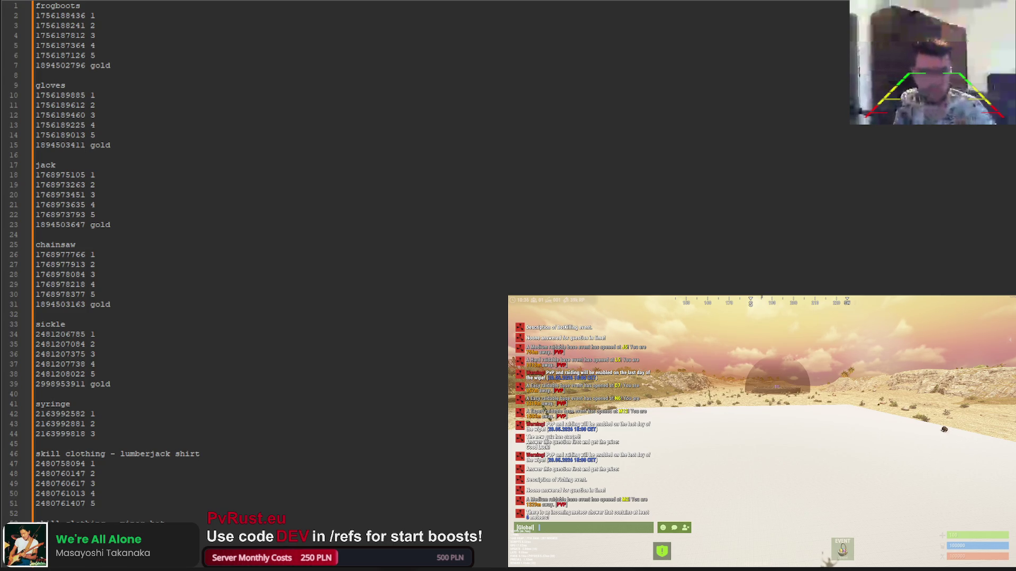
Return from the item ID list to GIMP and bring up the sword icon image
{"action": "key", "text": "alt+Tab"}
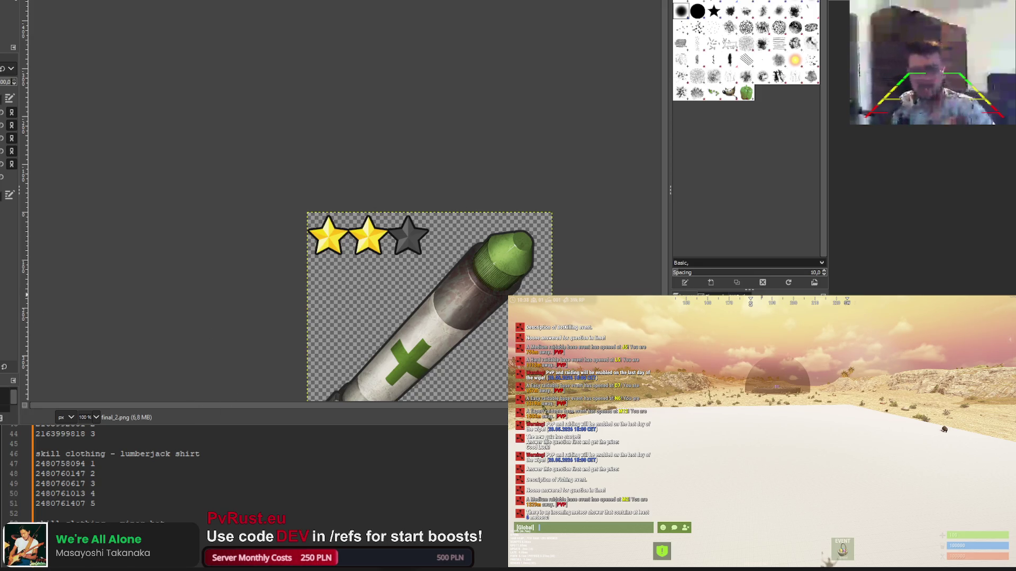
{"action": "key", "text": "ctrl+Page_Down"}
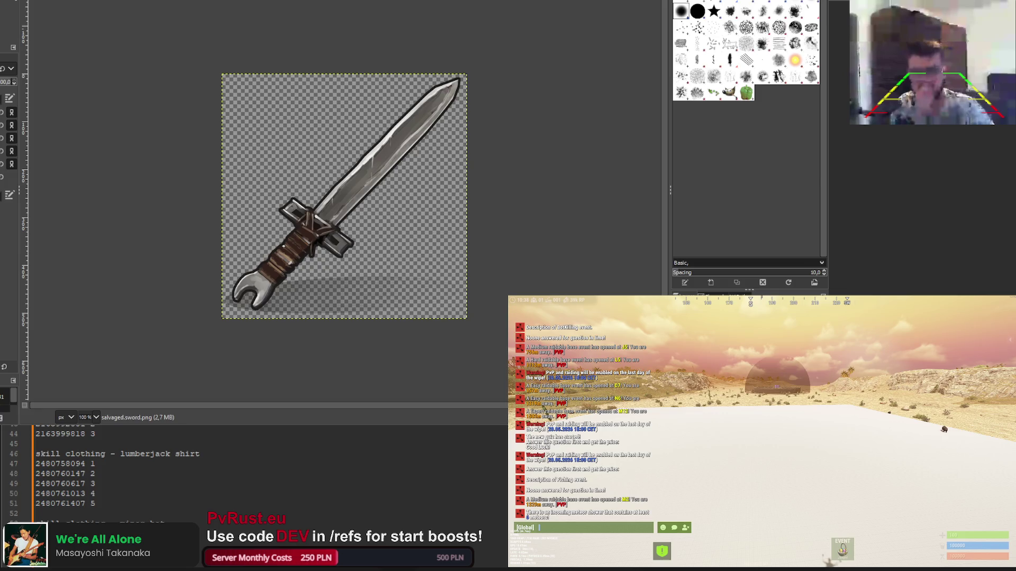
Show the grey-bladed sword with docks hidden and shift the grip's hue toward olive green
{"action": "key", "text": "ctrl+Page_Down"}
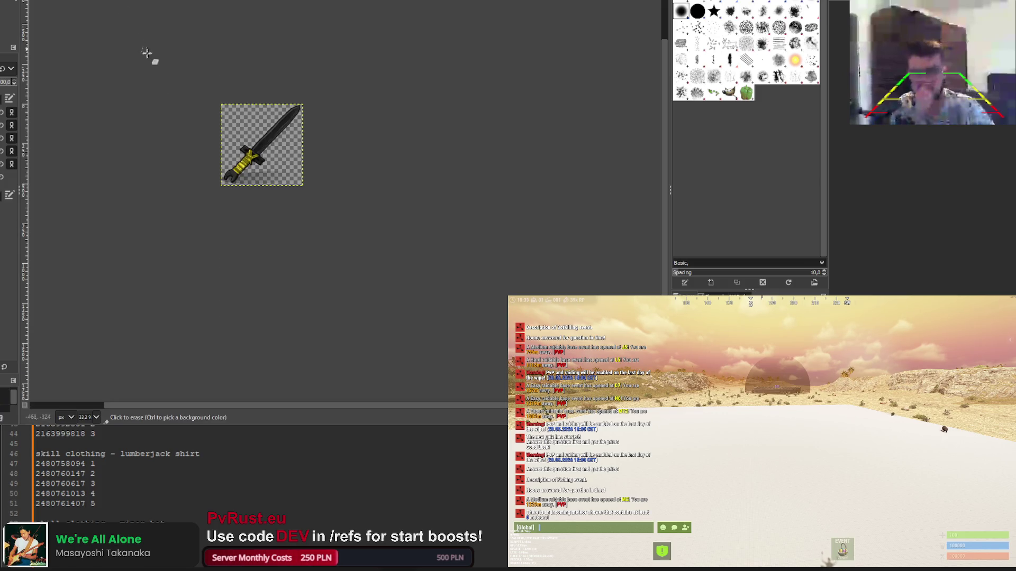
{"action": "key", "text": "ctrl+Page_Down"}
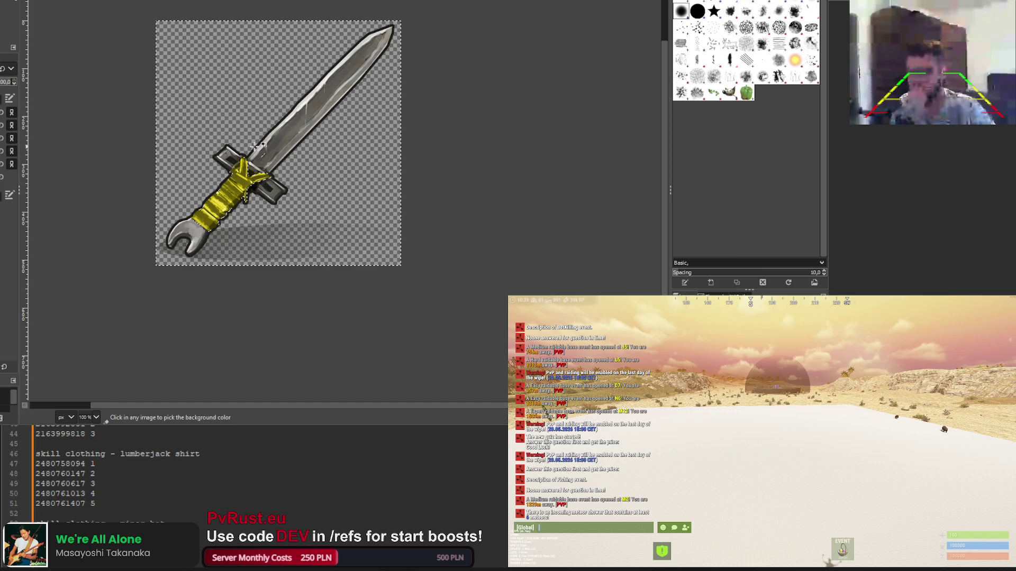
{"action": "scroll", "coordinate": [214, 176], "scroll_direction": "up", "scroll_amount": 3}
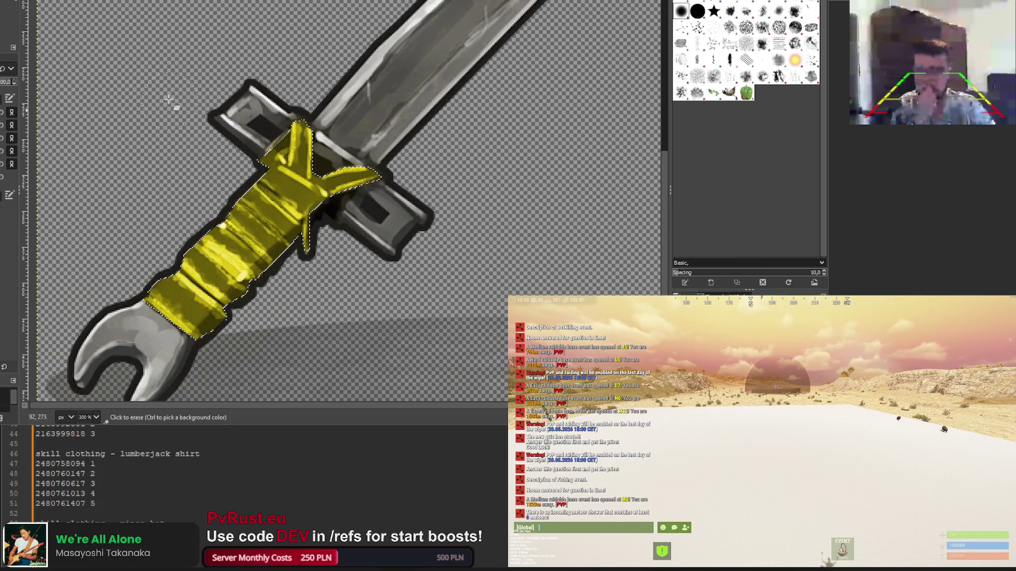
{"action": "key", "text": "Tab"}
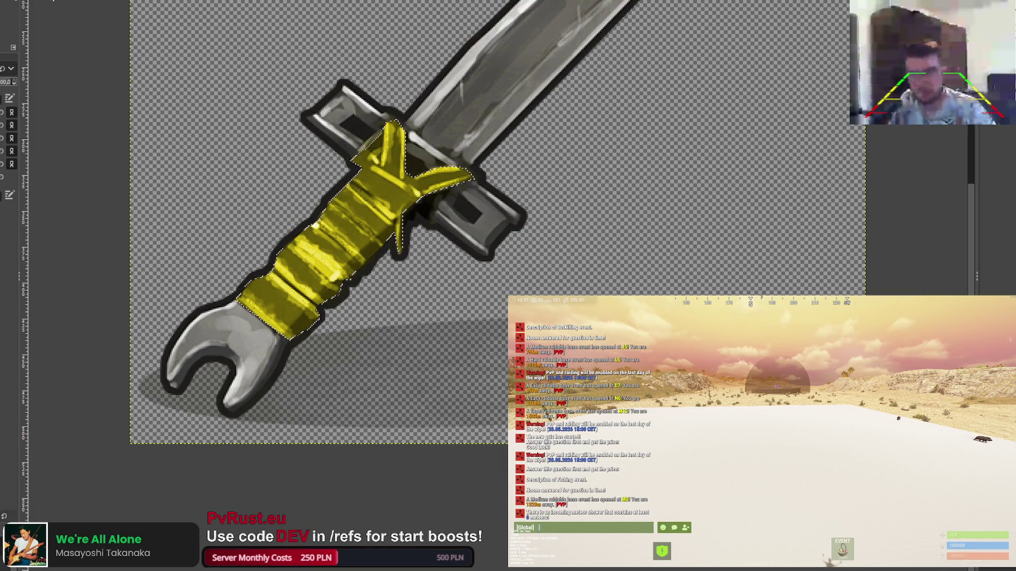
{"action": "left_click_drag", "start_coordinate": [58, 225], "coordinate": [610, 226]}
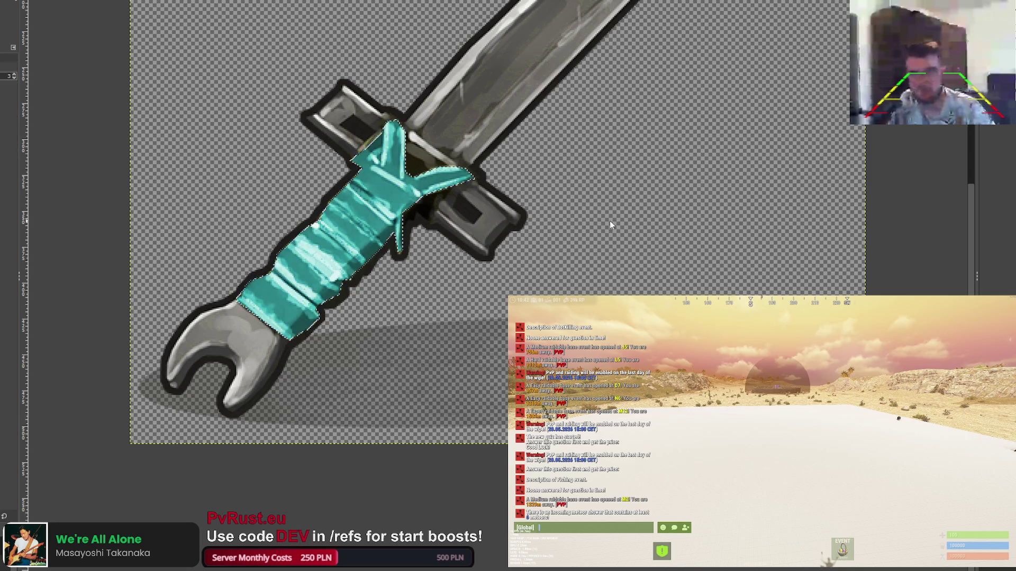
{"action": "mouse_move", "coordinate": [595, 140]}
{"action": "left_mouse_down"}
{"action": "mouse_move", "coordinate": [558, 137]}
{"action": "mouse_move", "coordinate": [552, 159]}
{"action": "mouse_move", "coordinate": [616, 150]}
{"action": "mouse_move", "coordinate": [538, 158]}
{"action": "left_mouse_up"}
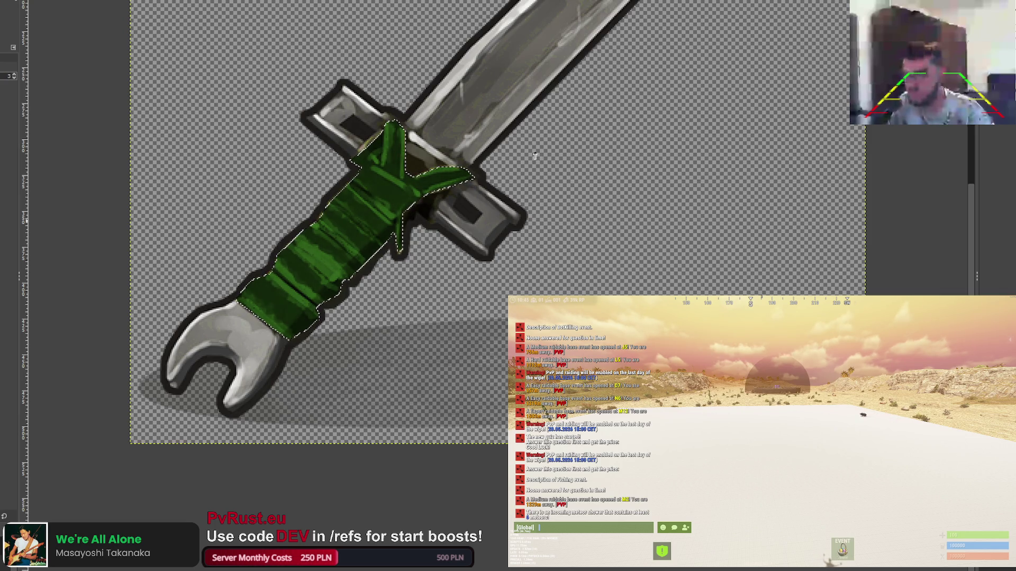
{"action": "scroll", "coordinate": [601, 199], "scroll_direction": "down", "scroll_amount": 5}
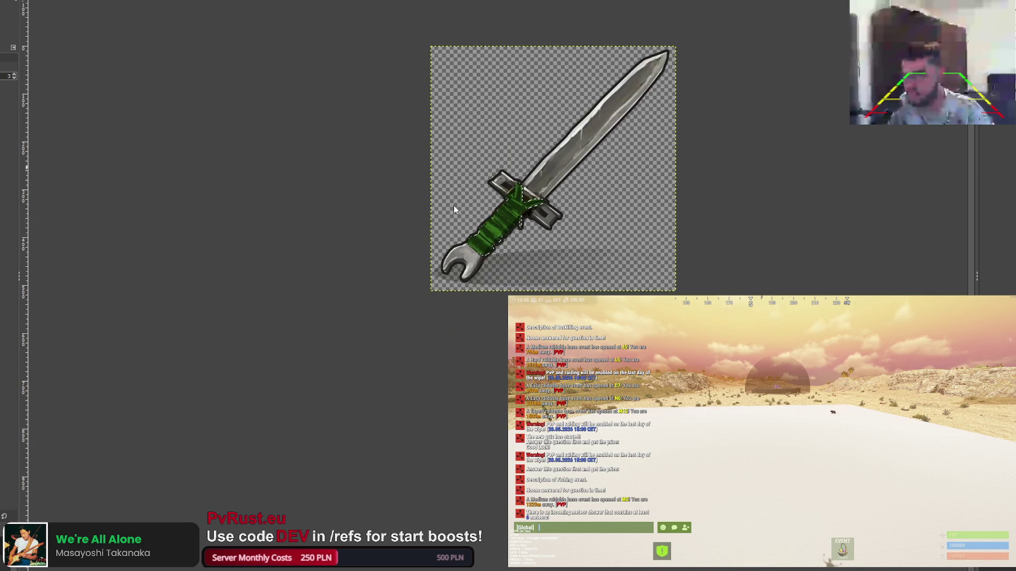
{"action": "key", "text": "ctrl+i"}
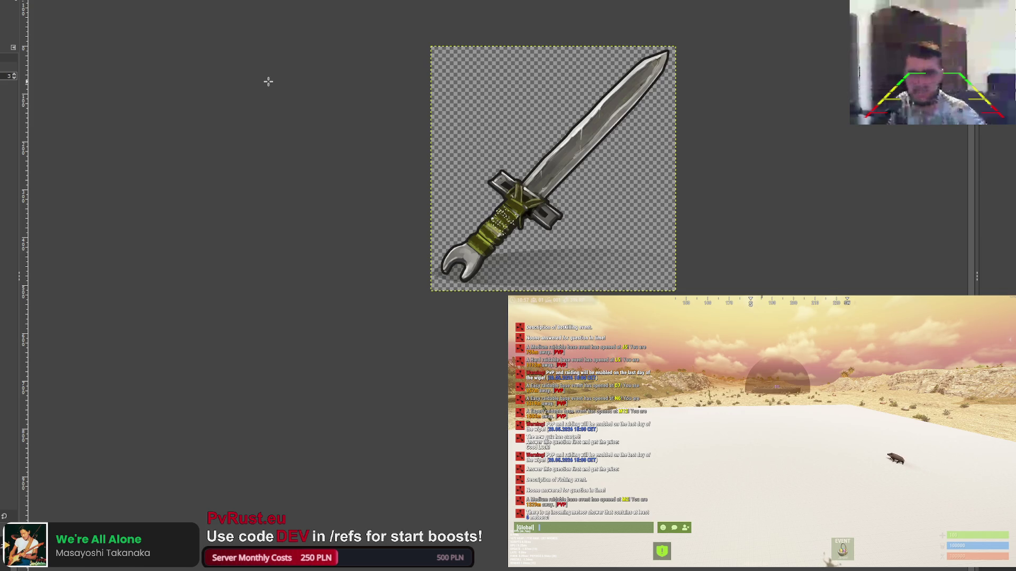
{"action": "key", "text": "ctrl+z"}
Redo the olive and green grip colours, then reapply the filter to tint the grip purple
{"action": "scroll", "coordinate": [391, 128], "scroll_direction": "up", "scroll_amount": 2}
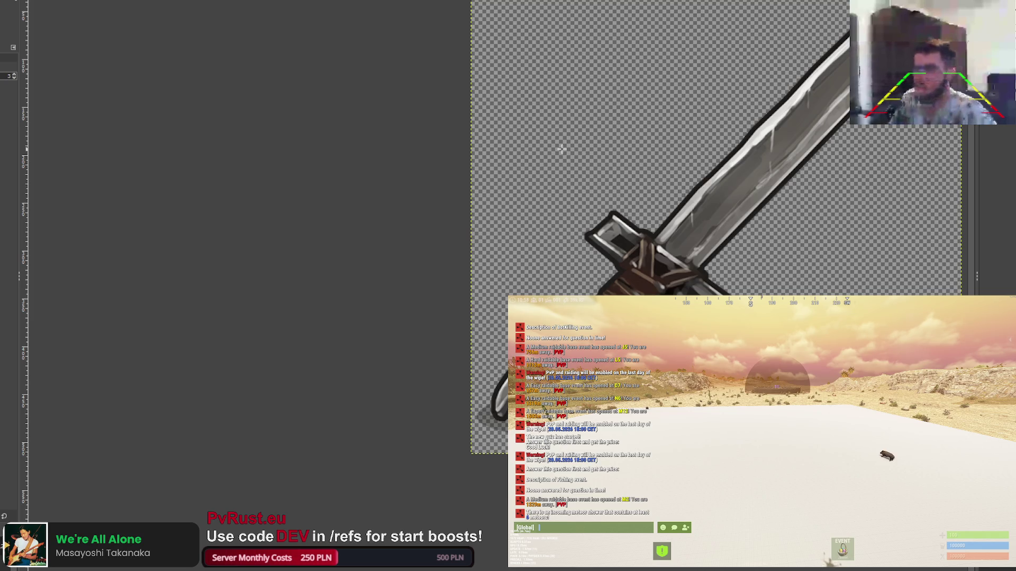
{"action": "key", "text": "ctrl+y"}
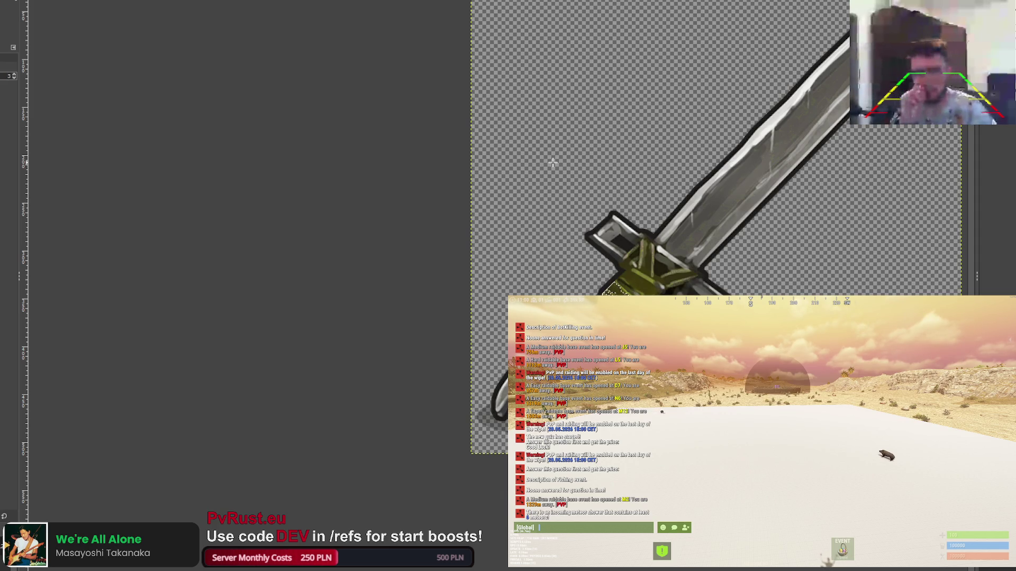
{"action": "key", "text": "ctrl+y"}
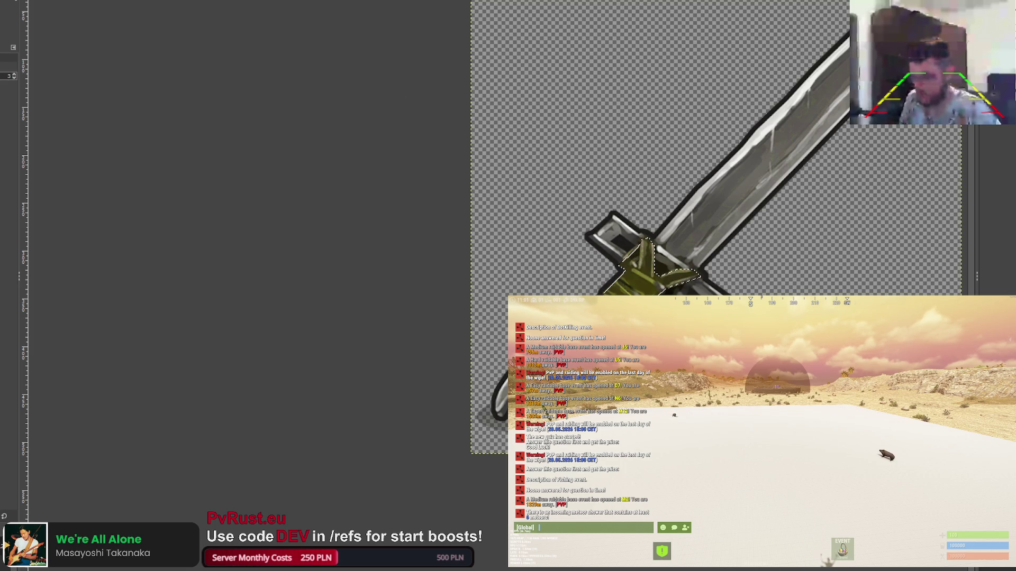
{"action": "key", "text": "ctrl+f"}
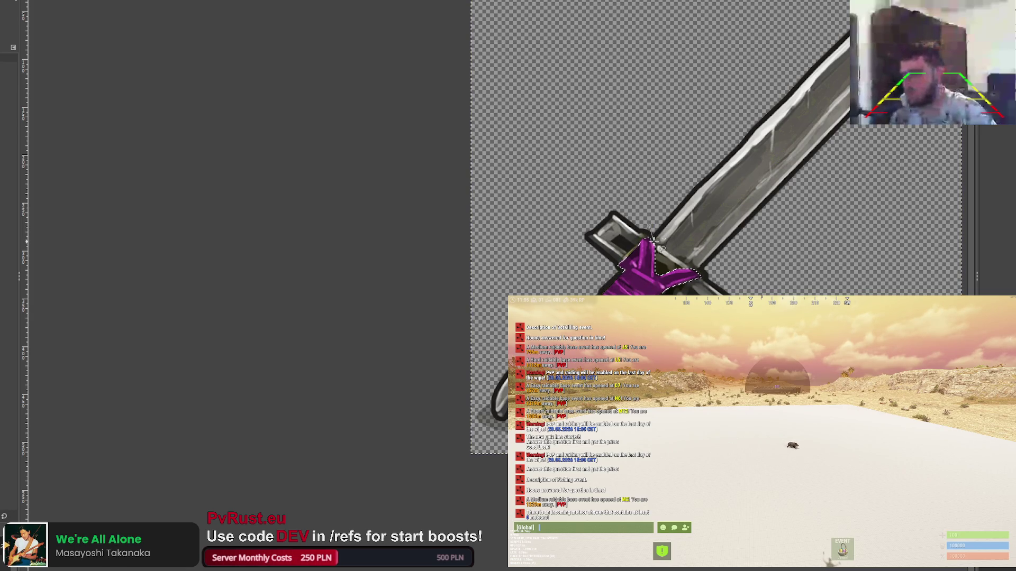
{"action": "scroll", "coordinate": [908, 195], "scroll_direction": "up", "scroll_amount": 3}
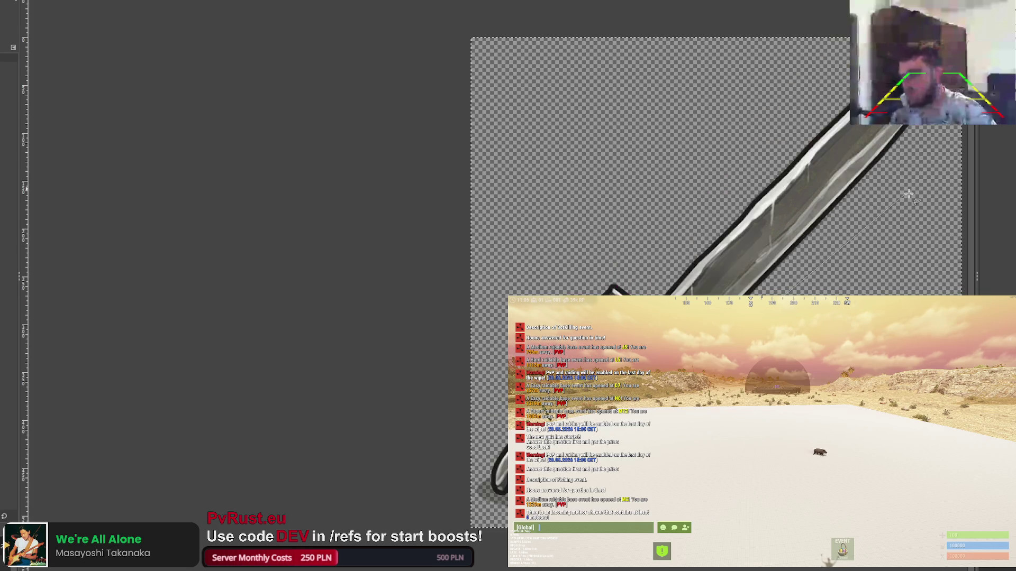
{"action": "left_click", "coordinate": [984, 100]}
{"action": "left_click", "coordinate": [900, 21]}
{"action": "left_click", "coordinate": [717, 127]}
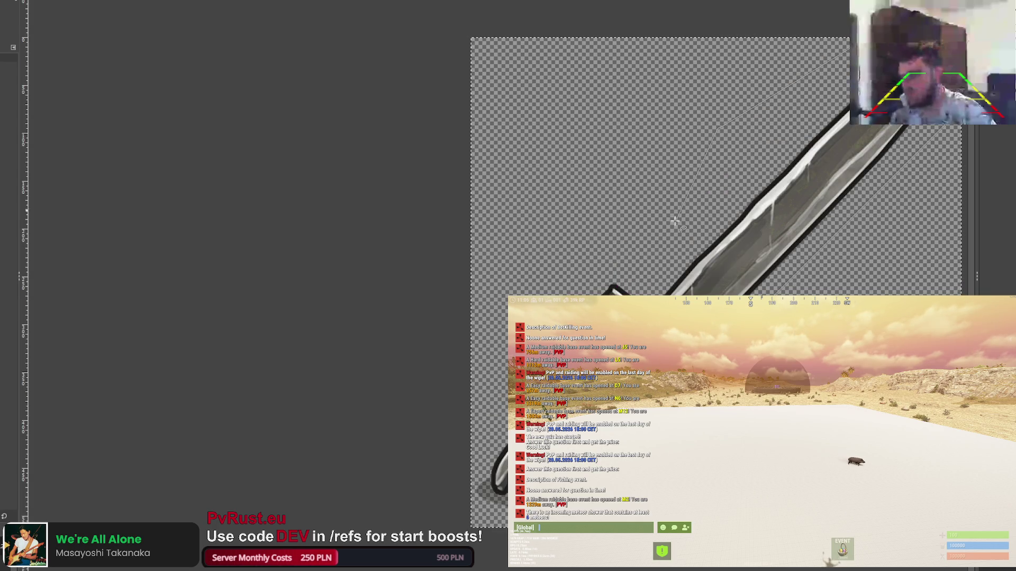
{"action": "double_click", "coordinate": [654, 294]}
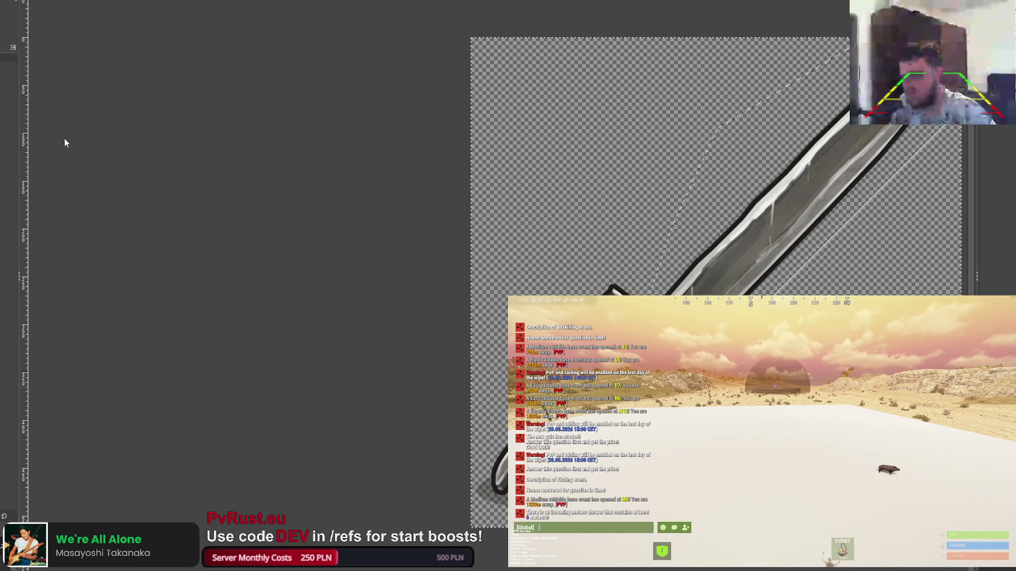
{"action": "key", "text": "ctrl+comma"}
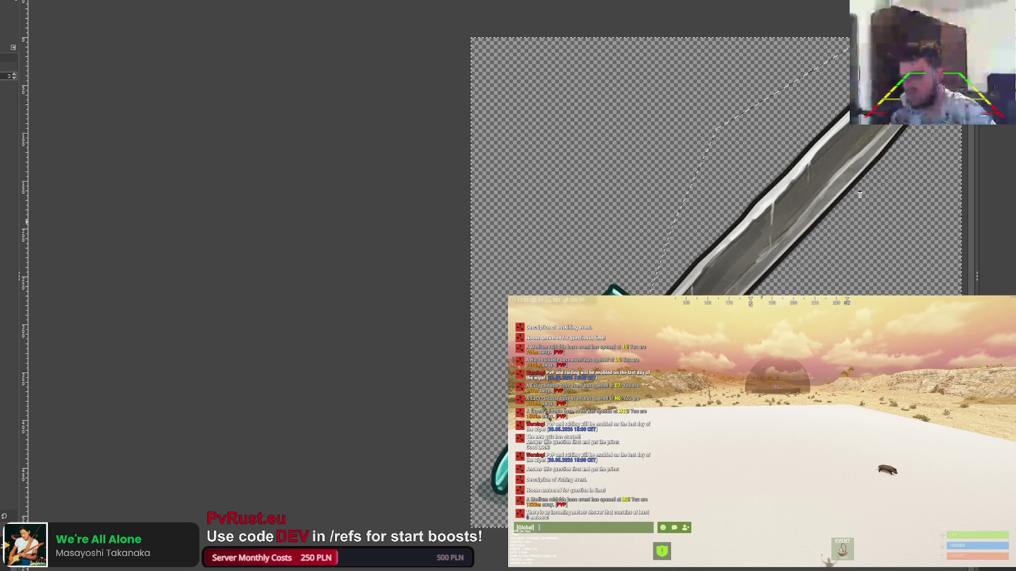
{"action": "key", "text": "ctrl+period"}
{"action": "key", "text": "ctrl+comma"}
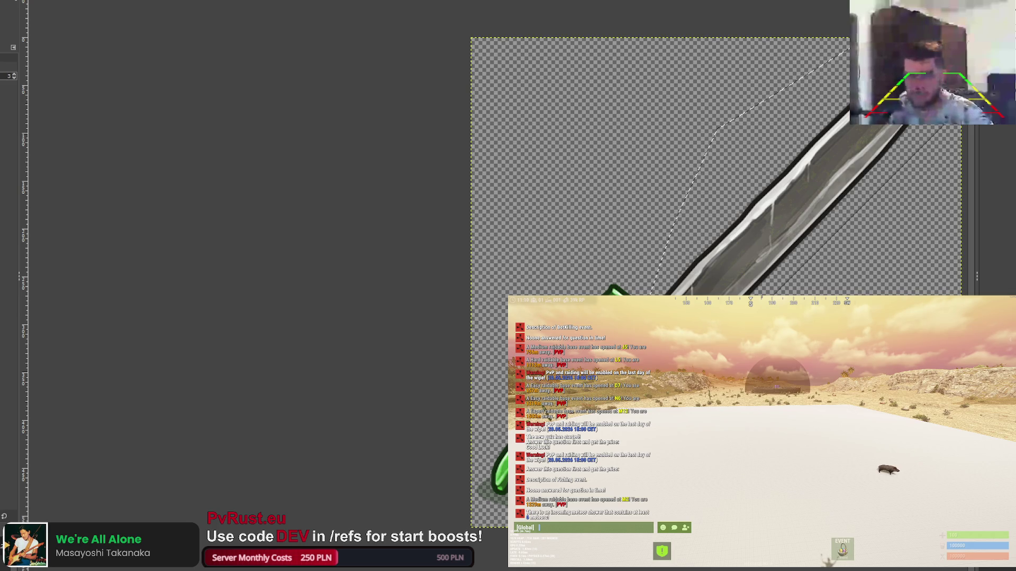
{"action": "key", "text": "ctrl+comma"}
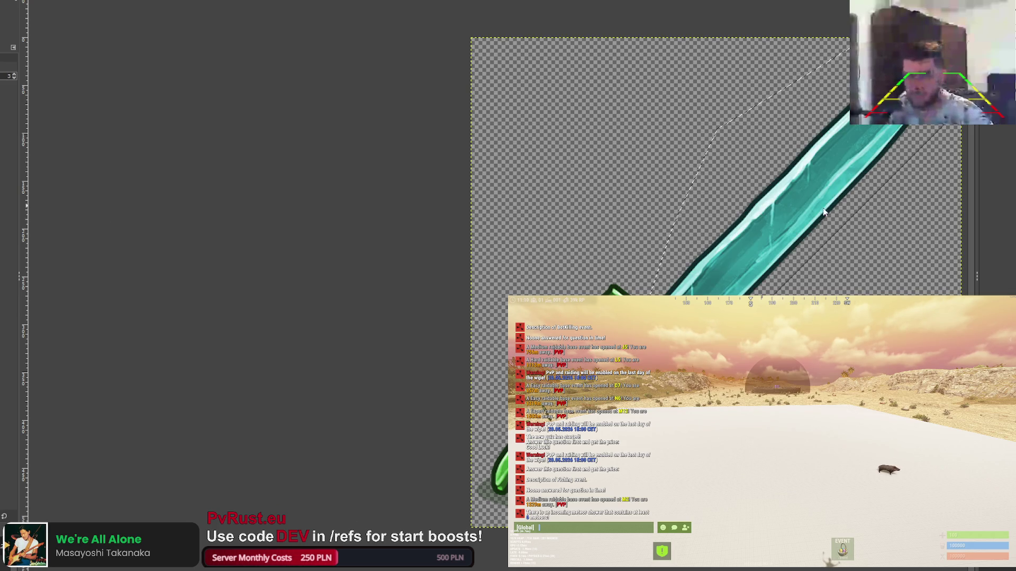
{"action": "key", "text": "ctrl+z"}
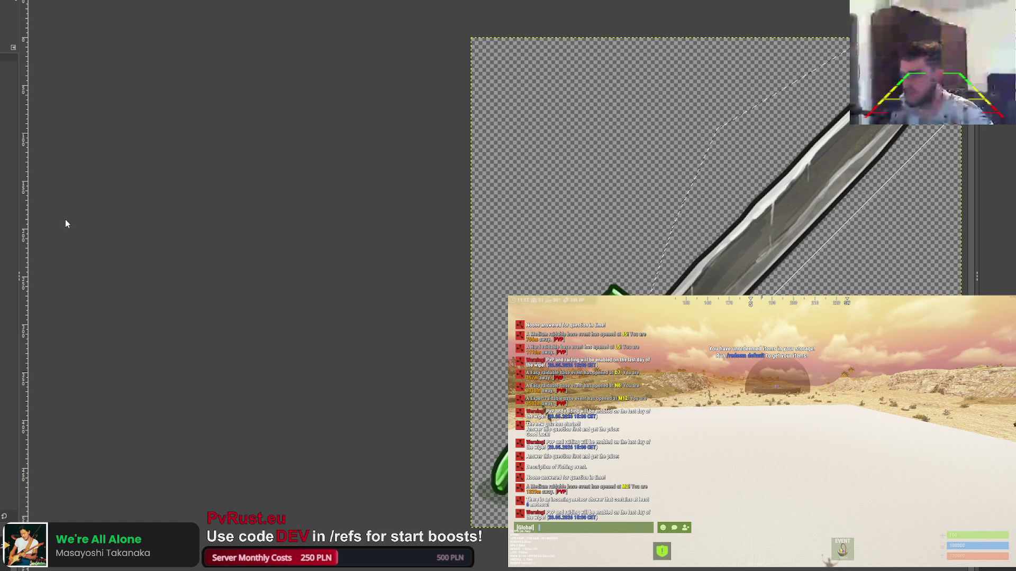
{"action": "left_click", "coordinate": [761, 236]}
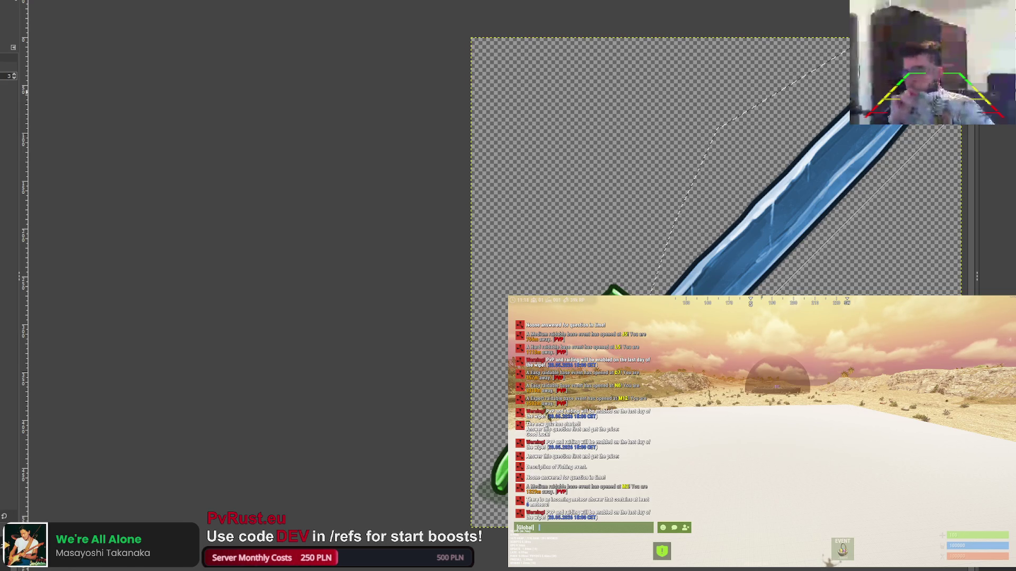
{"action": "key", "text": "ctrl+z"}
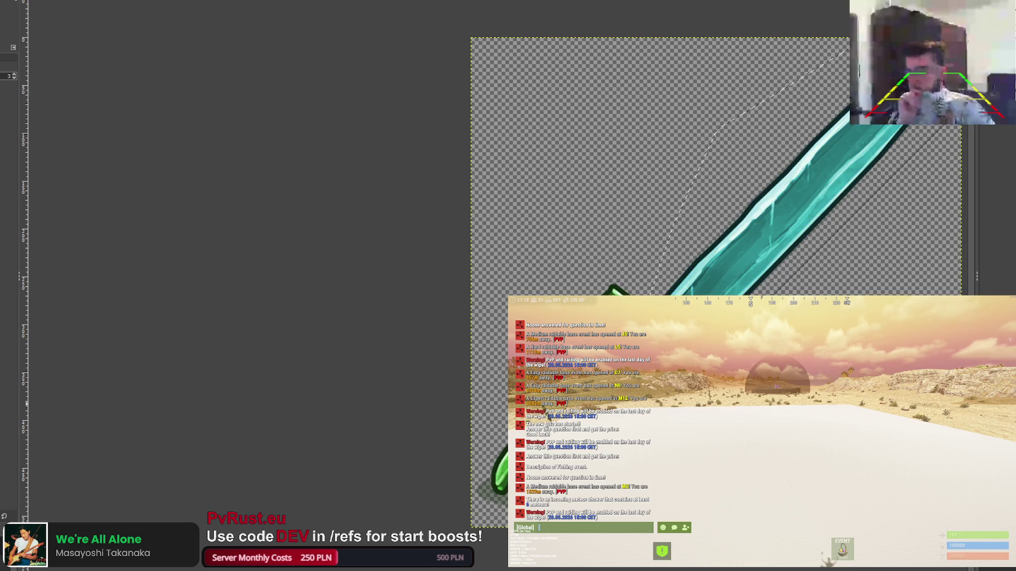
{"action": "key", "text": "ctrl+y"}
{"action": "key", "text": "ctrl+z"}
{"action": "key", "text": "ctrl+z"}
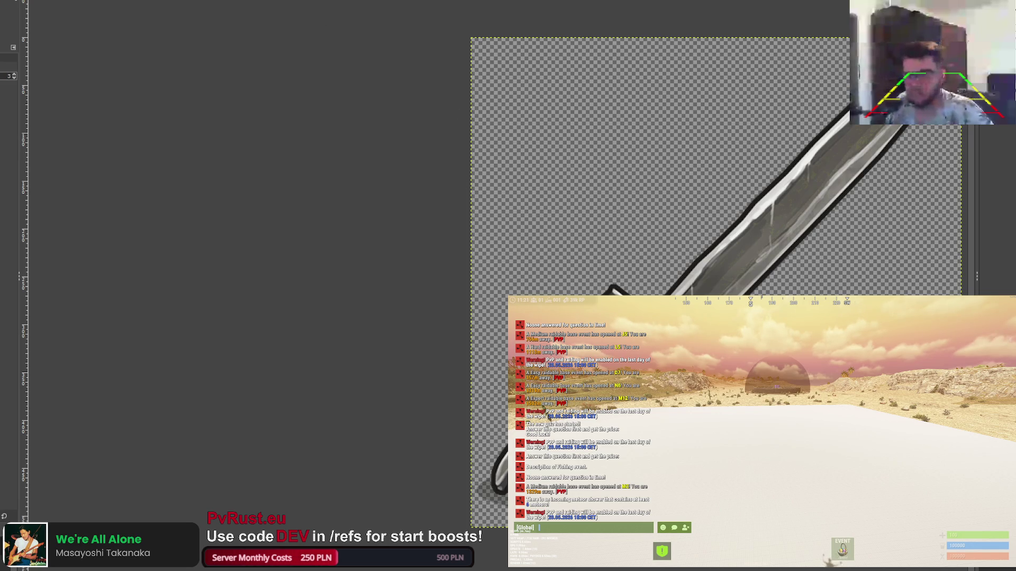
{"action": "key", "text": "r"}
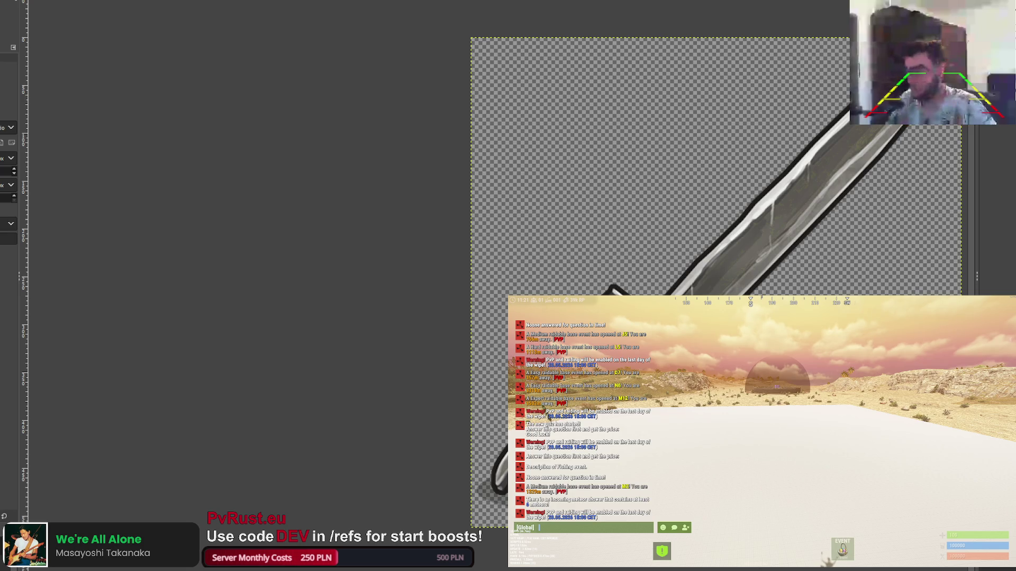
Compare speckled-brown, golden-orange and grey blade variants, settling on a red-brown tinted blade
{"action": "left_click", "coordinate": [64, 1]}
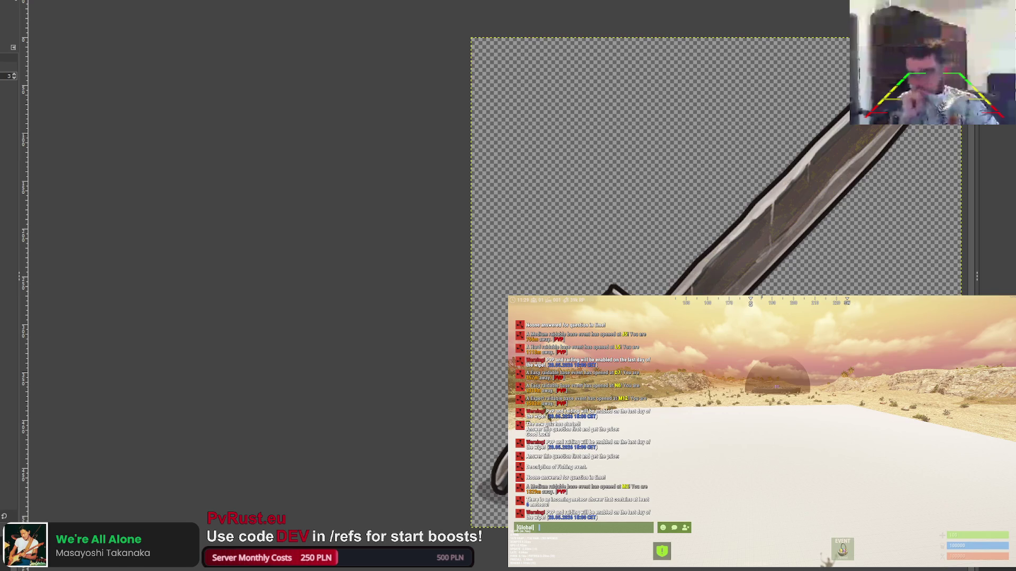
{"action": "key", "text": "ctrl+z"}
{"action": "key", "text": "ctrl+y"}
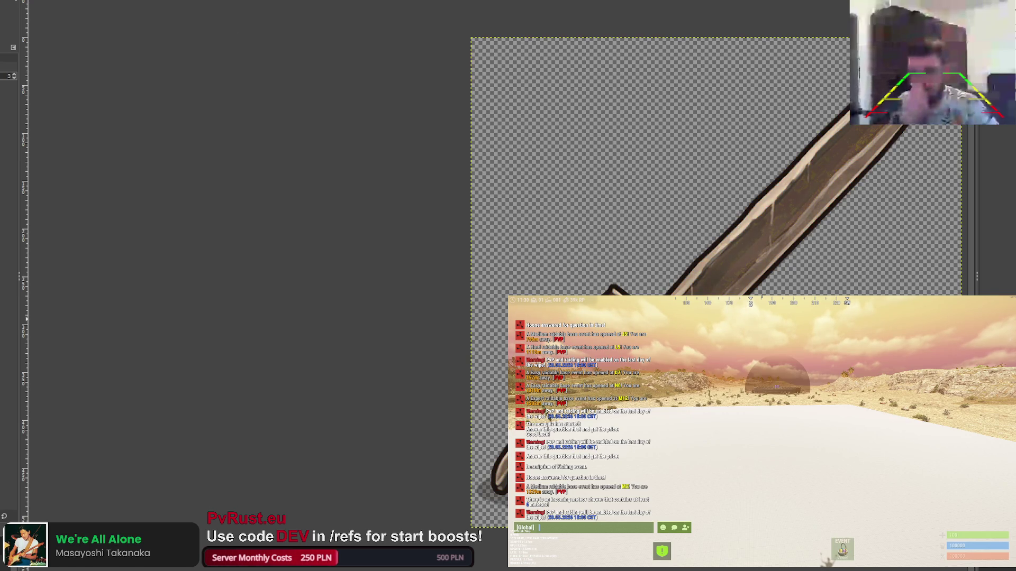
{"action": "key", "text": "ctrl+z"}
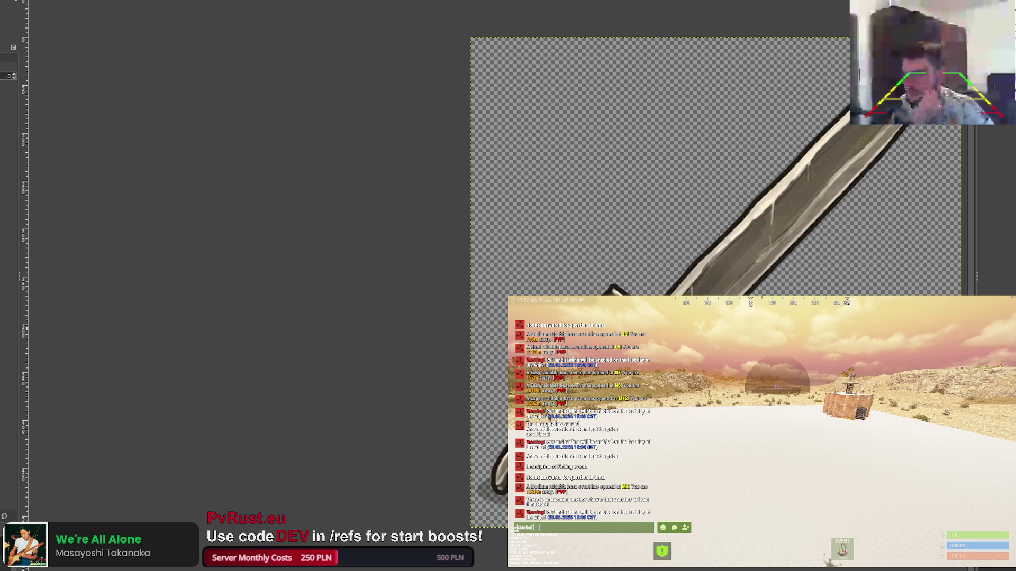
{"action": "key", "text": "ctrl+z"}
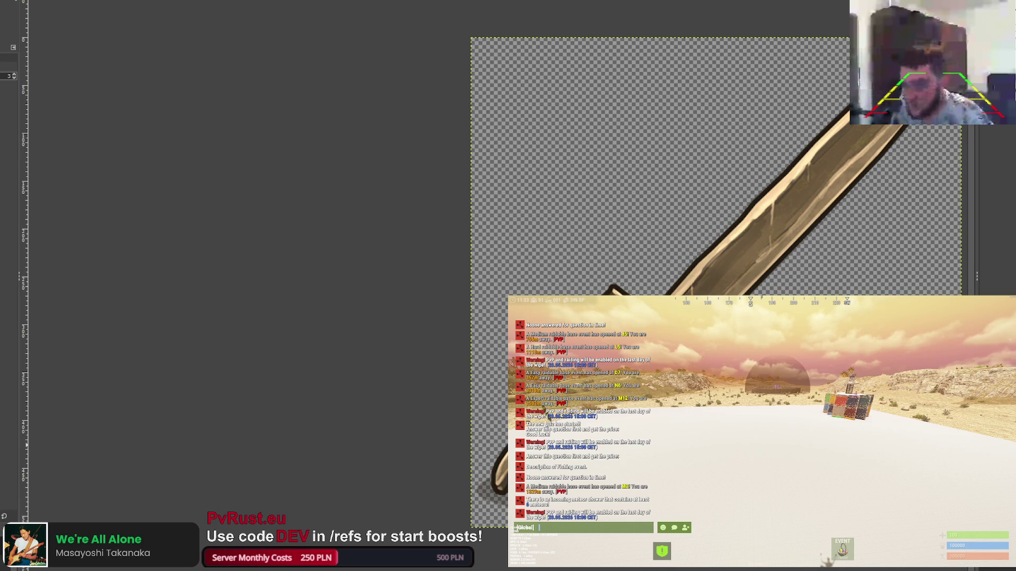
{"action": "key", "text": "ctrl+y"}
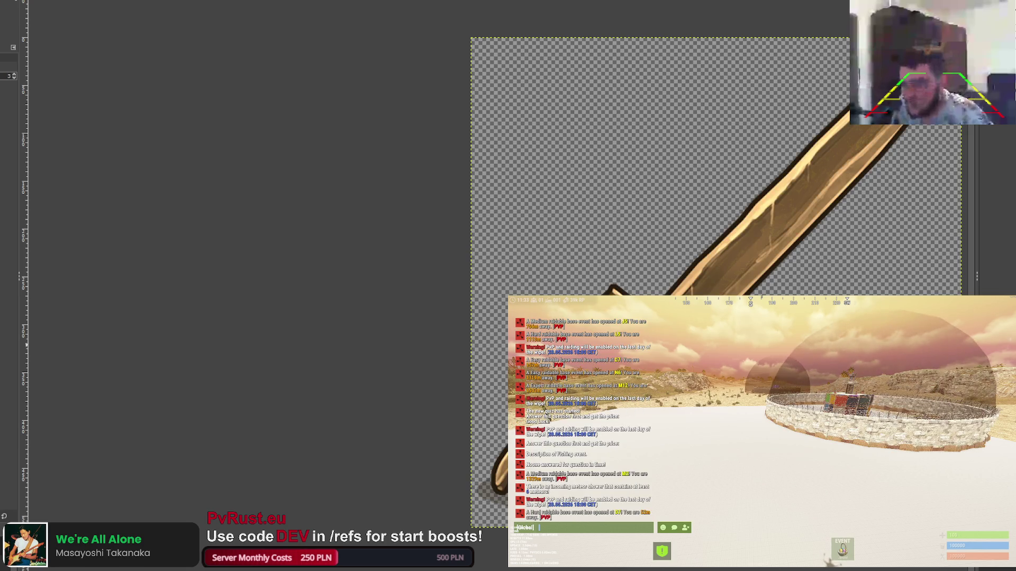
{"action": "key", "text": "ctrl+z"}
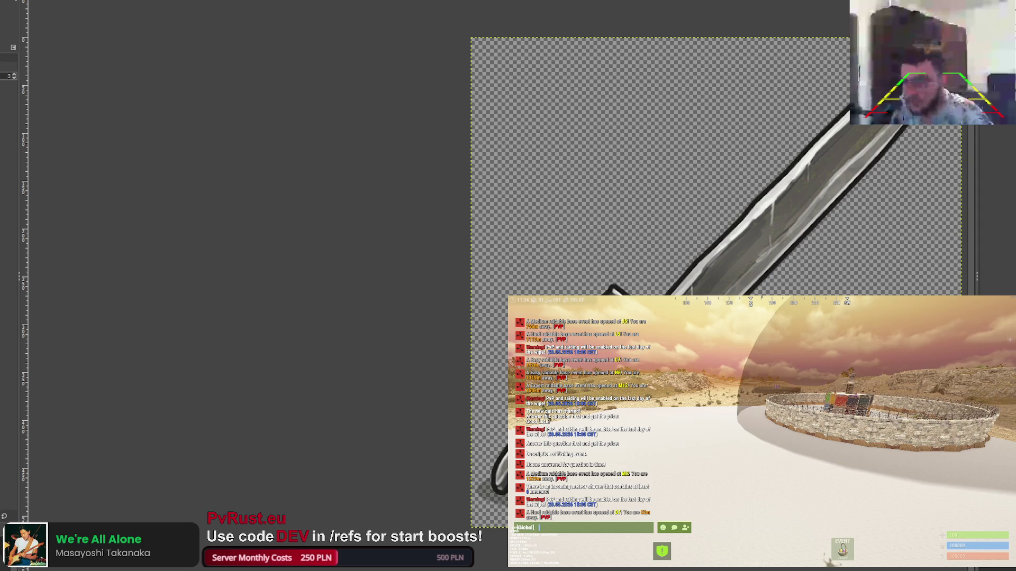
{"action": "key", "text": "ctrl+z"}
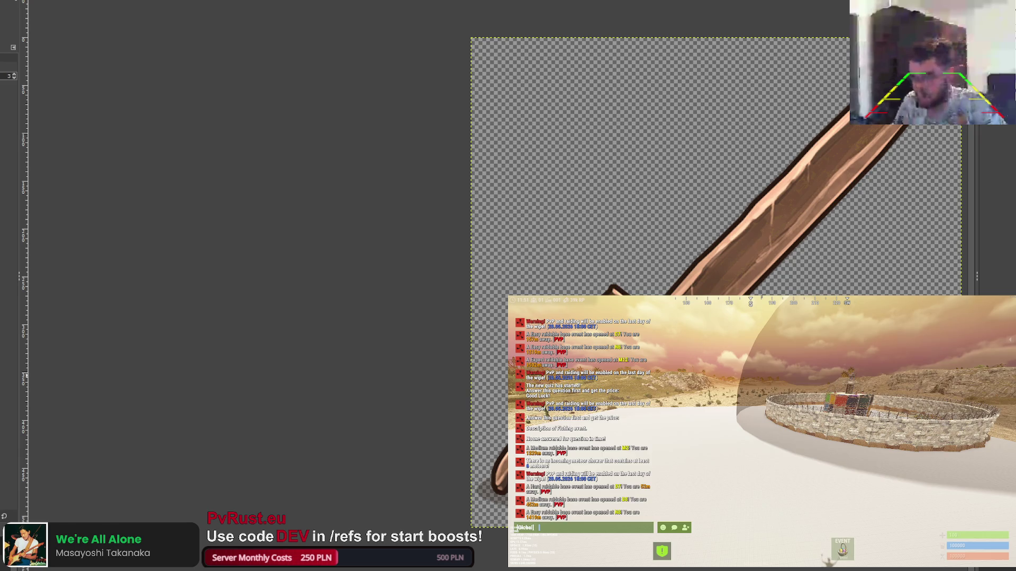
{"action": "scroll", "coordinate": [415, 132], "scroll_direction": "down", "scroll_amount": 3}
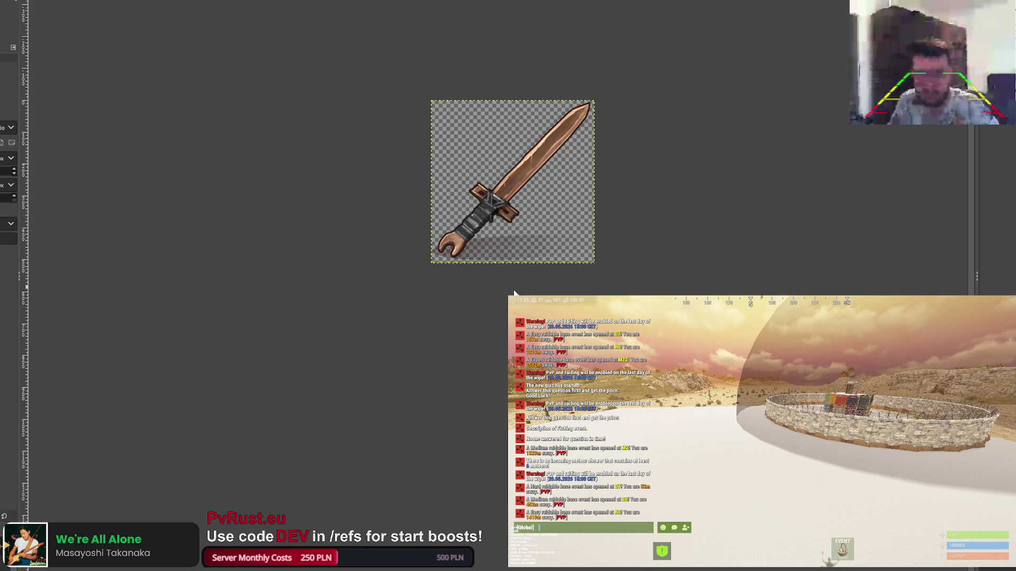
Try teal, copper and golden sword variants, revert to grey steel, then show the syringe icon
{"action": "key", "text": "ctrl+z"}
{"action": "key", "text": "ctrl+z"}
{"action": "key", "text": "ctrl+z"}
{"action": "key", "text": "ctrl+z"}
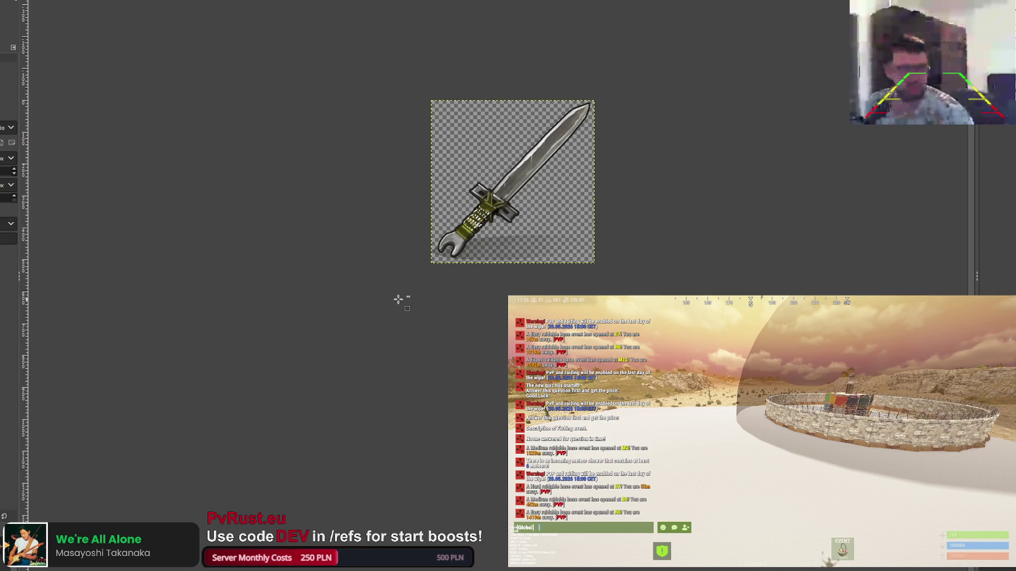
{"action": "key", "text": "ctrl+z"}
{"action": "key", "text": "ctrl+z"}
{"action": "key", "text": "ctrl+z"}
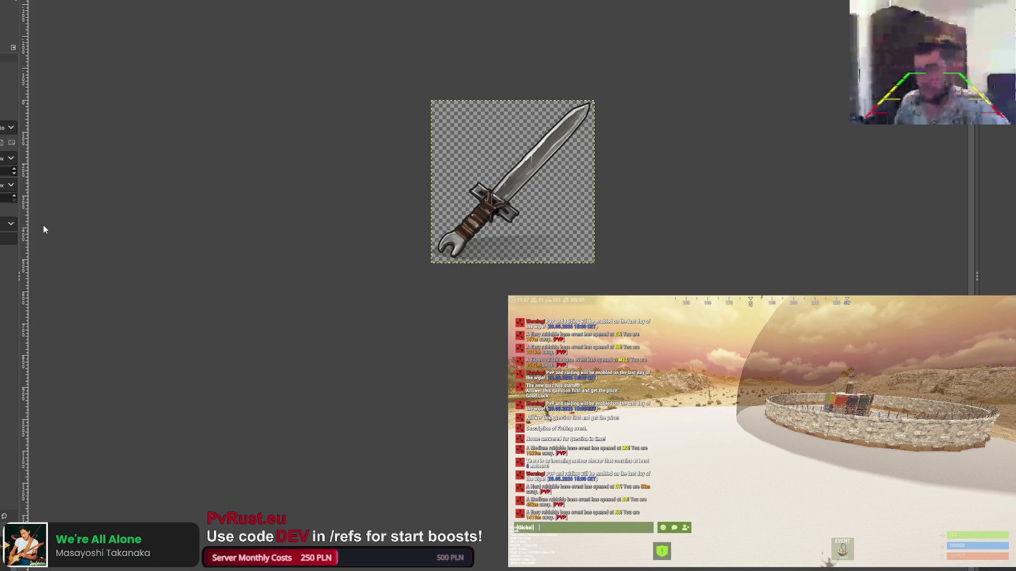
{"action": "key", "text": "ctrl+f"}
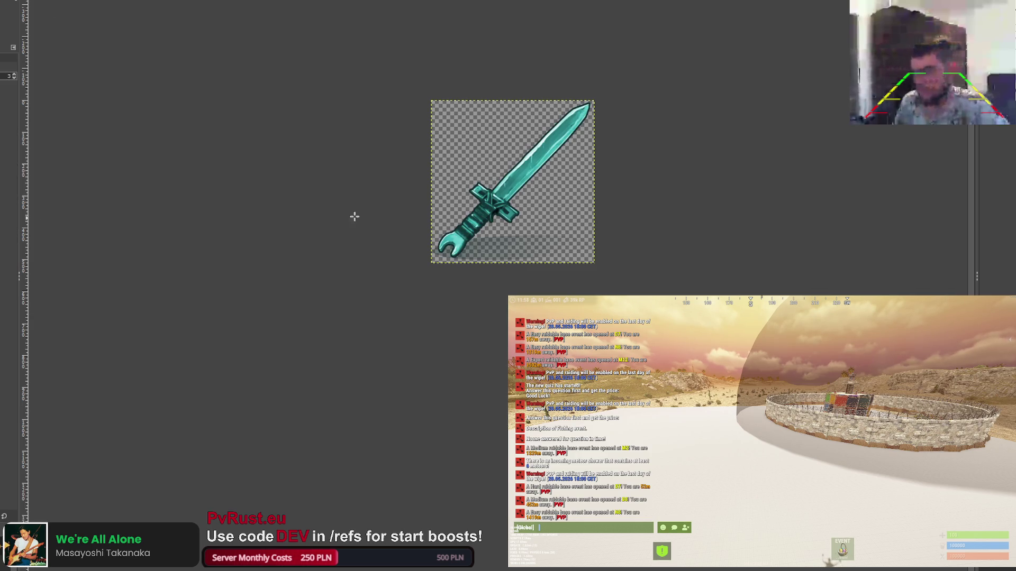
{"action": "key", "text": "ctrl+f"}
{"action": "key", "text": "ctrl+f"}
{"action": "key", "text": "ctrl+f"}
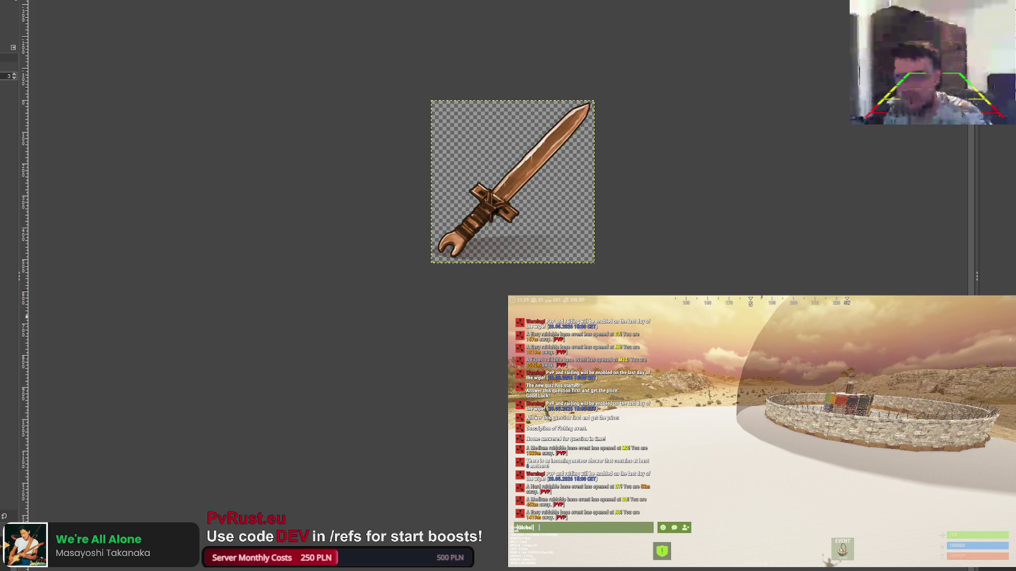
{"action": "key", "text": "ctrl+f"}
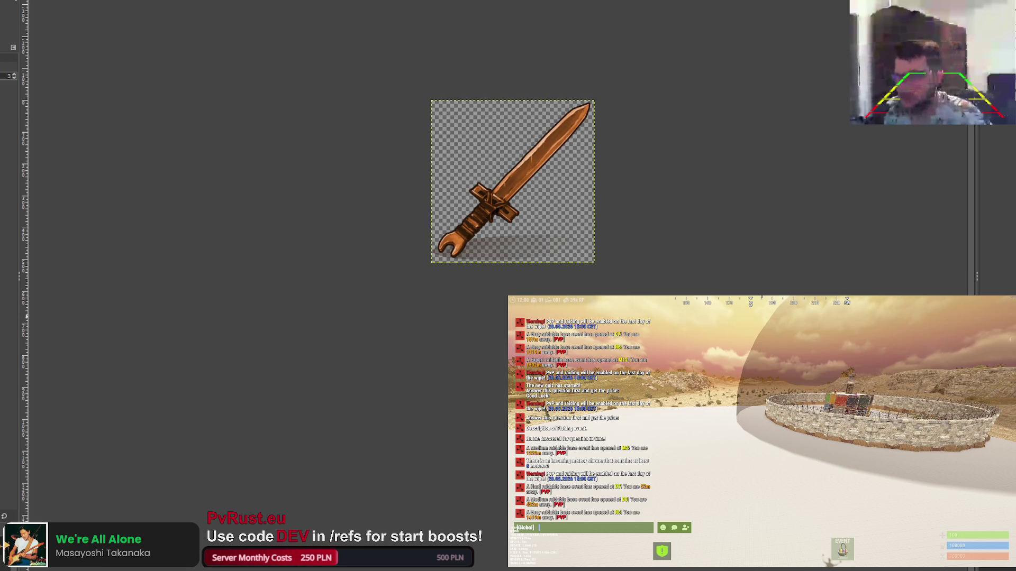
{"action": "key", "text": "ctrl+f"}
{"action": "key", "text": "ctrl+z"}
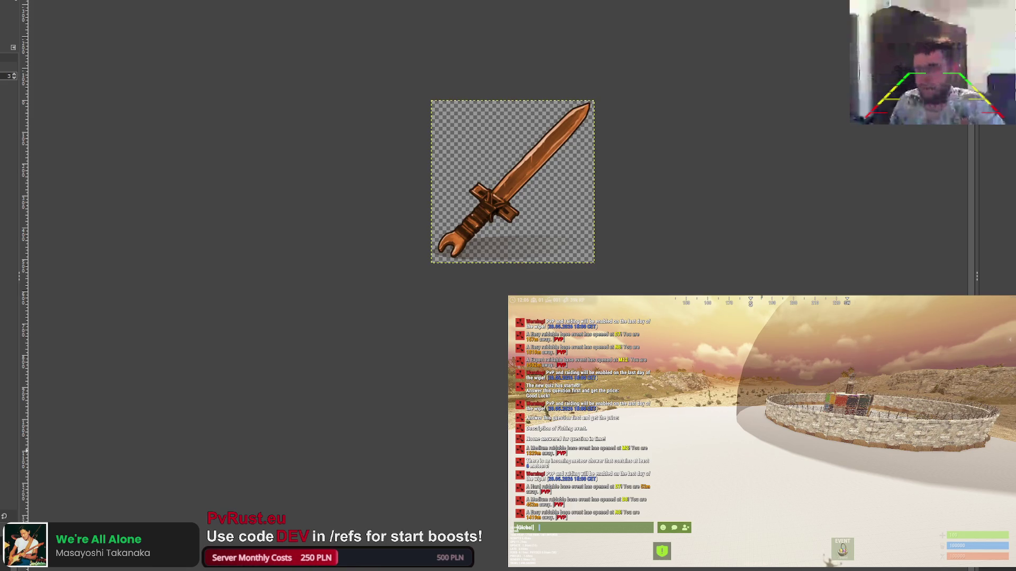
{"action": "key", "text": "ctrl+z"}
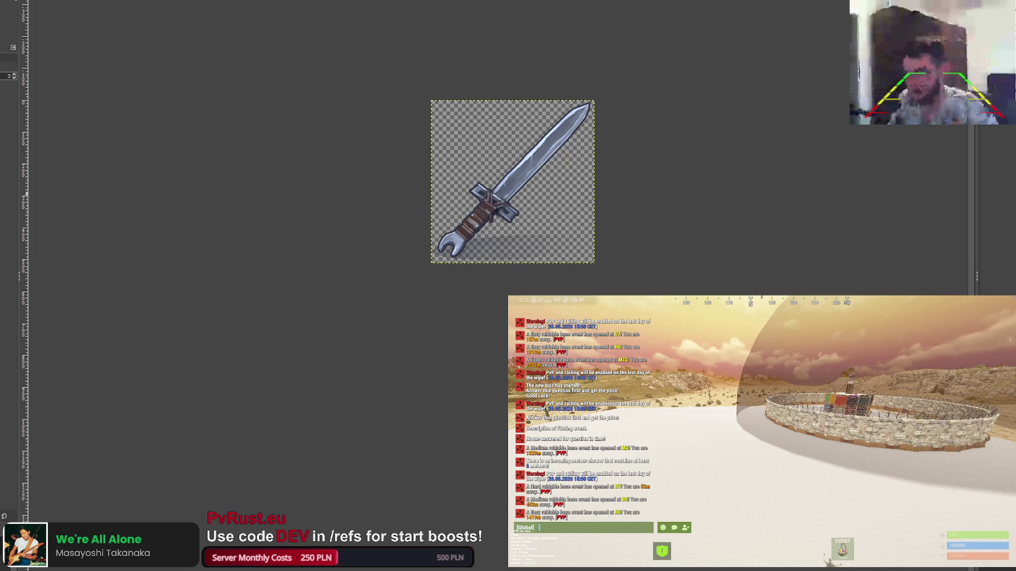
{"action": "key", "text": "ctrl+Tab"}
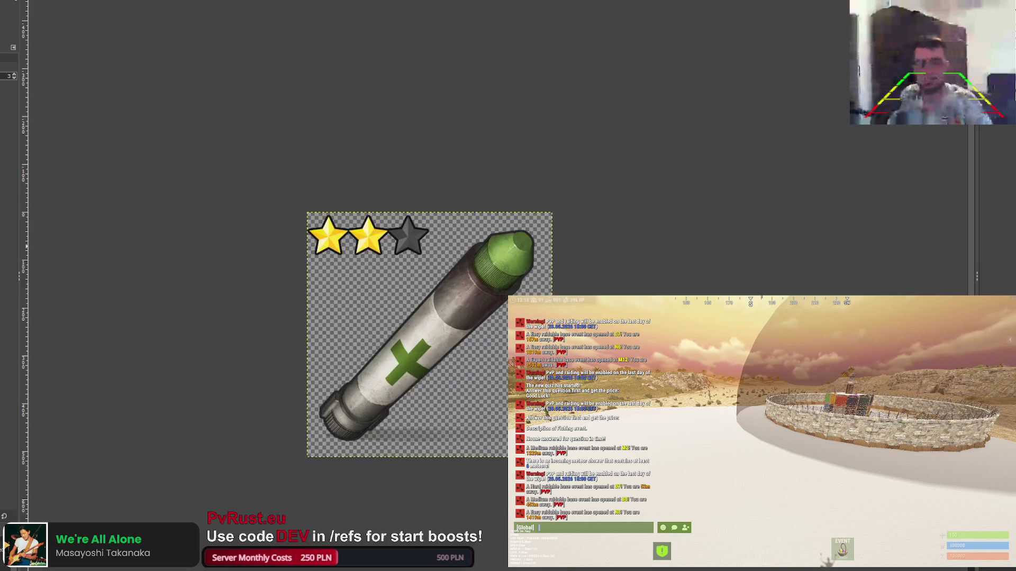
Bring up the sickle, zoom in, and trace a free selection around its handle
{"action": "key", "text": "ctrl+Tab"}
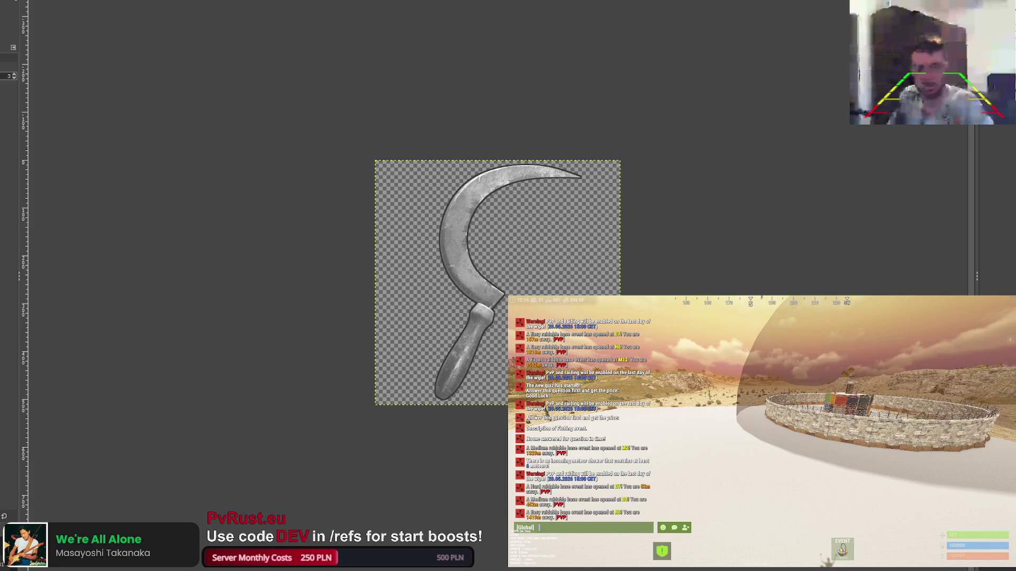
{"action": "key", "text": "3"}
{"action": "left_click", "coordinate": [533, 255]}
{"action": "left_click", "coordinate": [581, 271]}
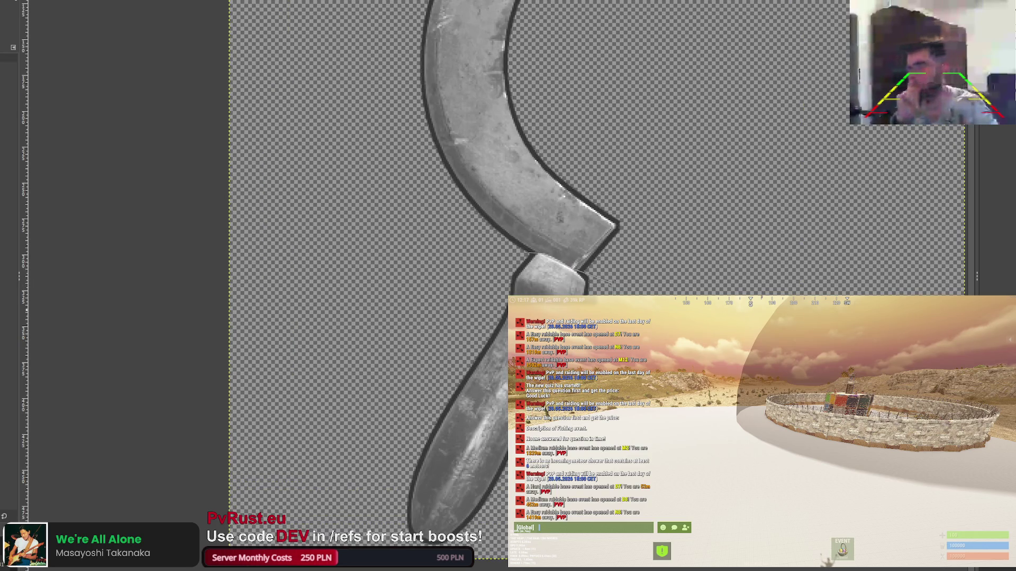
{"action": "left_click", "coordinate": [337, 500]}
{"action": "left_click", "coordinate": [389, 315]}
{"action": "left_click", "coordinate": [532, 254]}
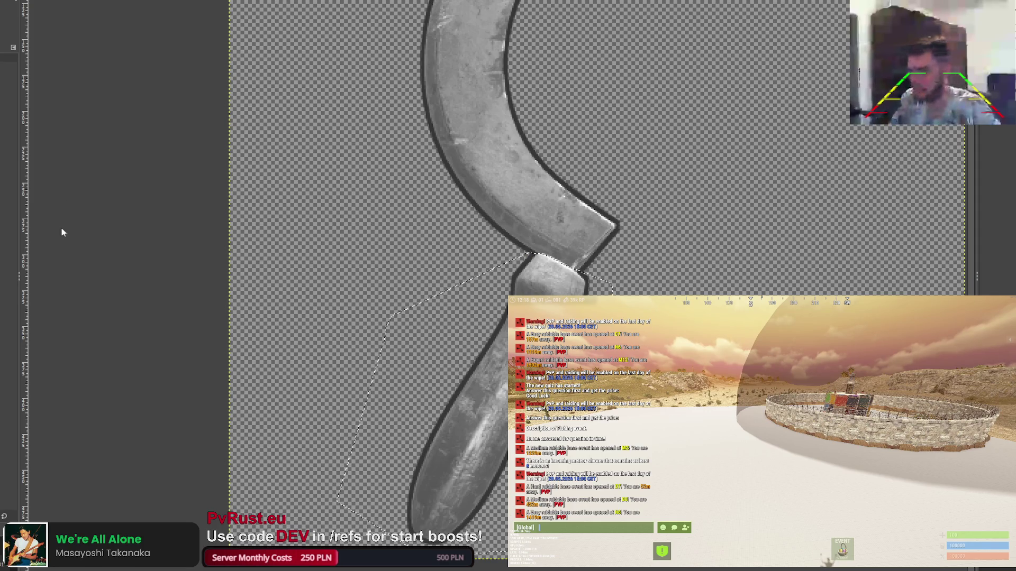
Colorize the selected sickle handle blue, clear the selection, and zoom out
{"action": "key", "text": "ctrl+comma"}
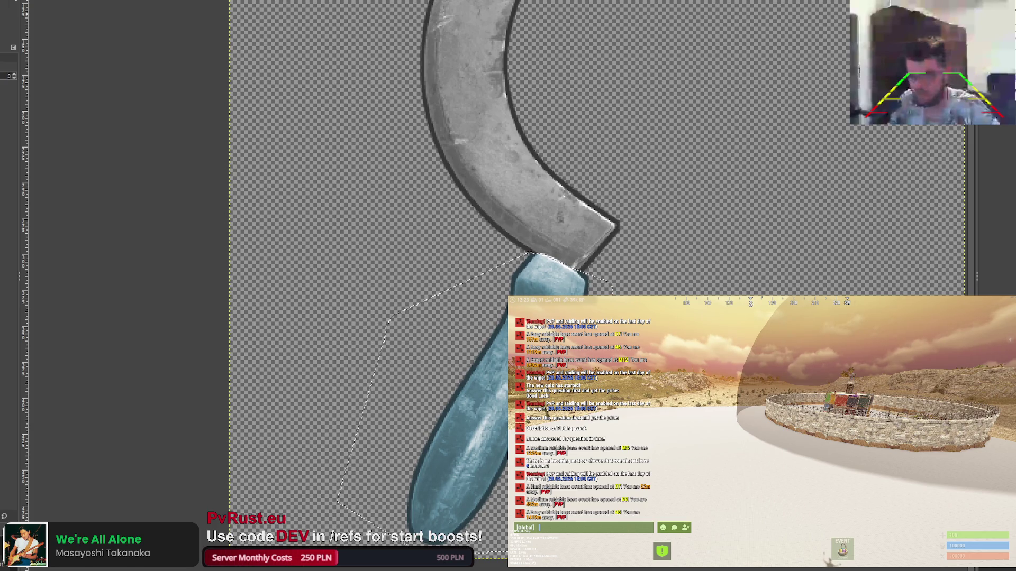
{"action": "key", "text": "r"}
{"action": "left_click", "coordinate": [270, 91]}
{"action": "scroll", "coordinate": [323, 138], "scroll_direction": "down", "scroll_amount": 5}
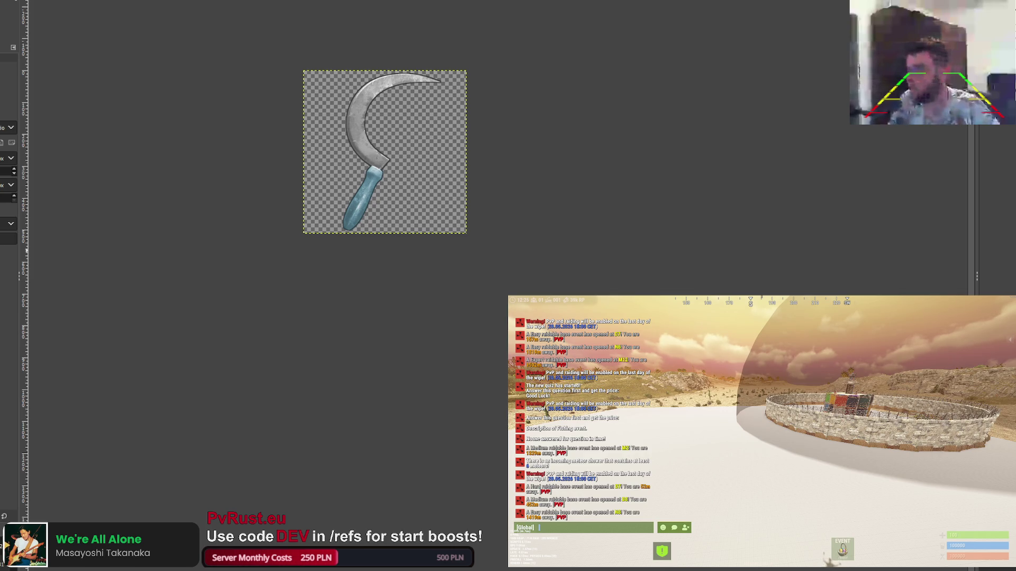
Return to the sword image fitted in view and change the active tool
{"action": "key", "text": "ctrl+Tab"}
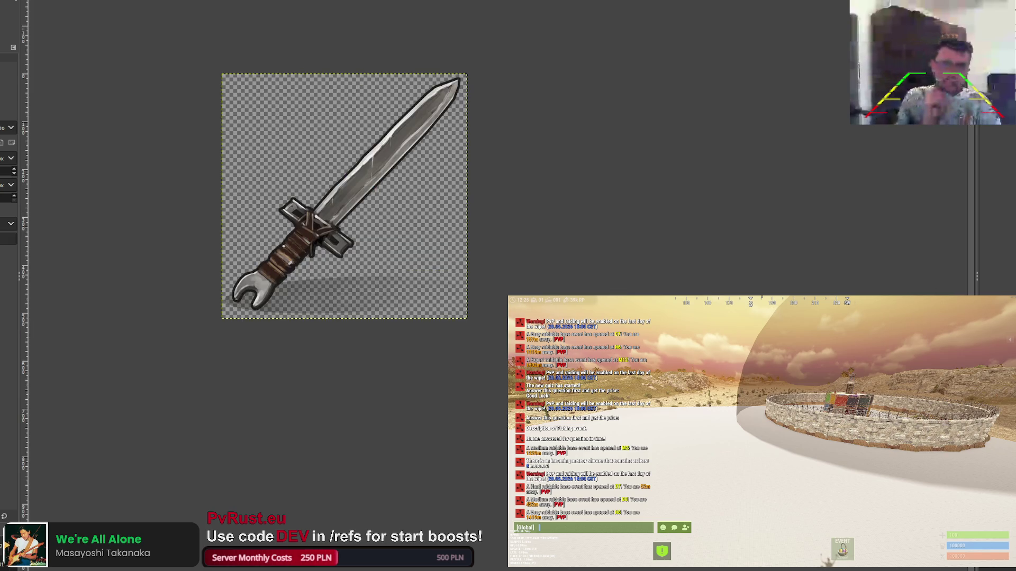
{"action": "key", "text": "minus"}
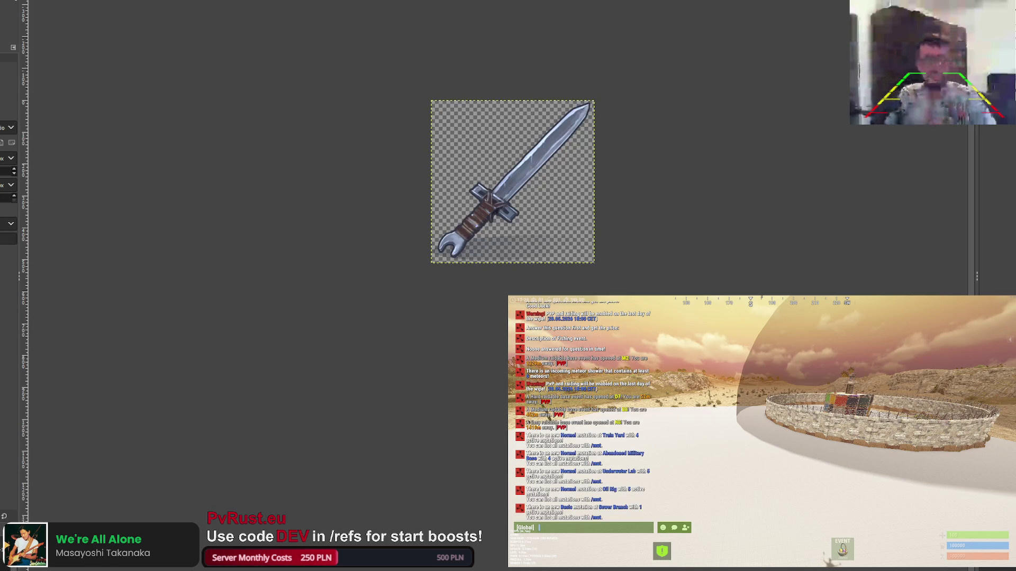
{"action": "key", "text": "shift+s"}
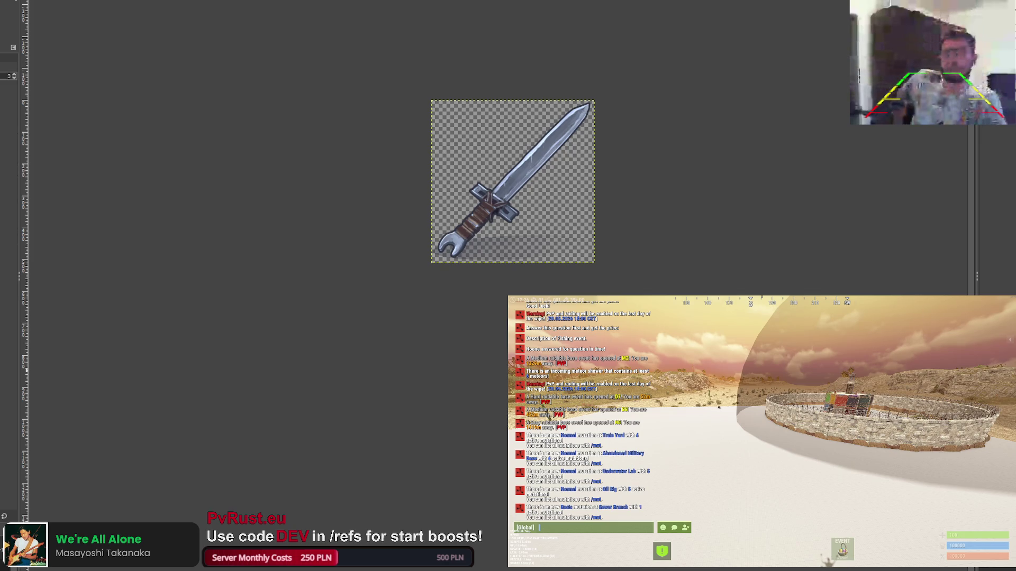